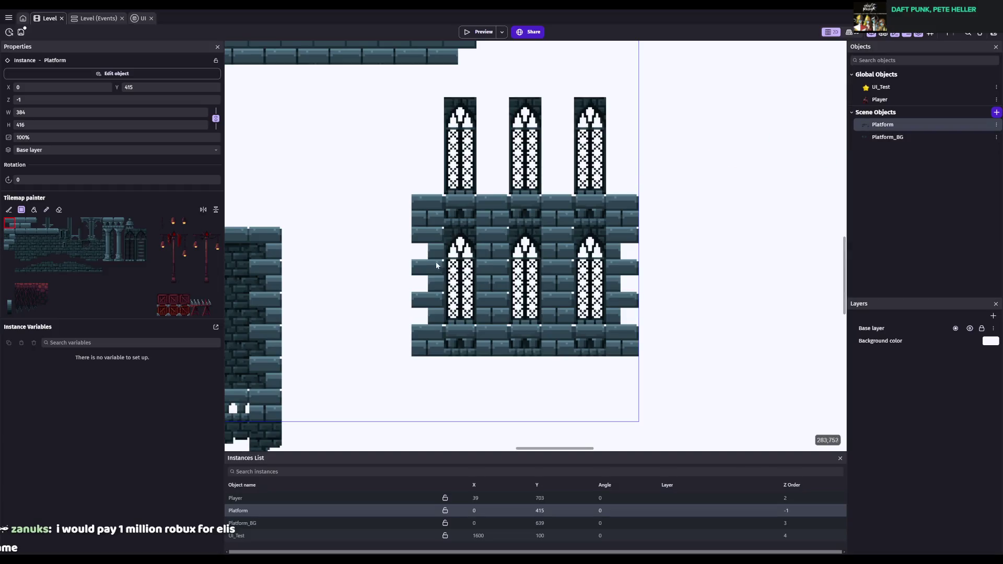
# - Paint a brick tile over the tower's lower-left window and save the project
pyautogui.click(459, 273)
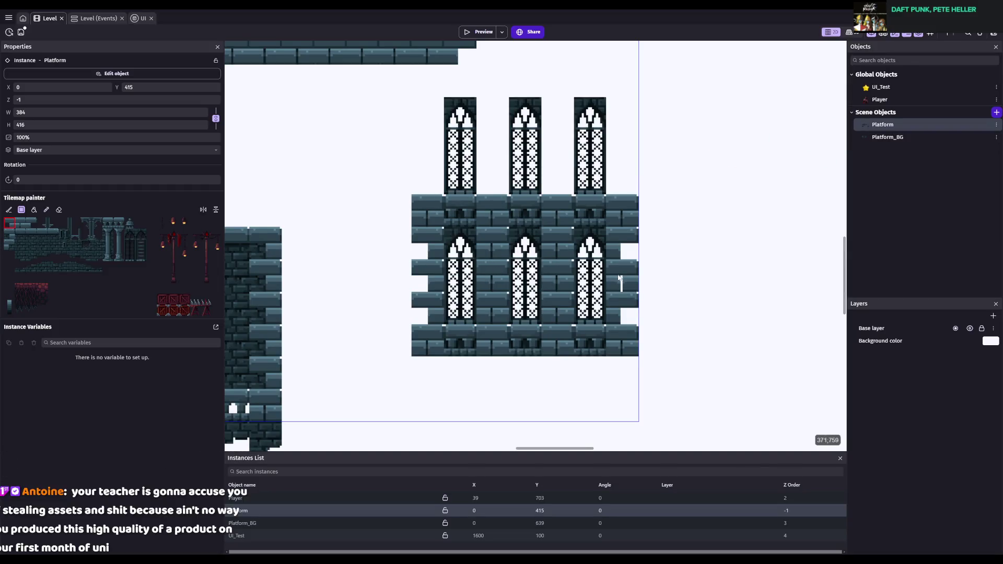
pyautogui.scroll(-3, 608, 294)
pyautogui.scroll(1, 607, 295)
pyautogui.scroll(-2, 574, 287)
pyautogui.scroll(1, 556, 284)
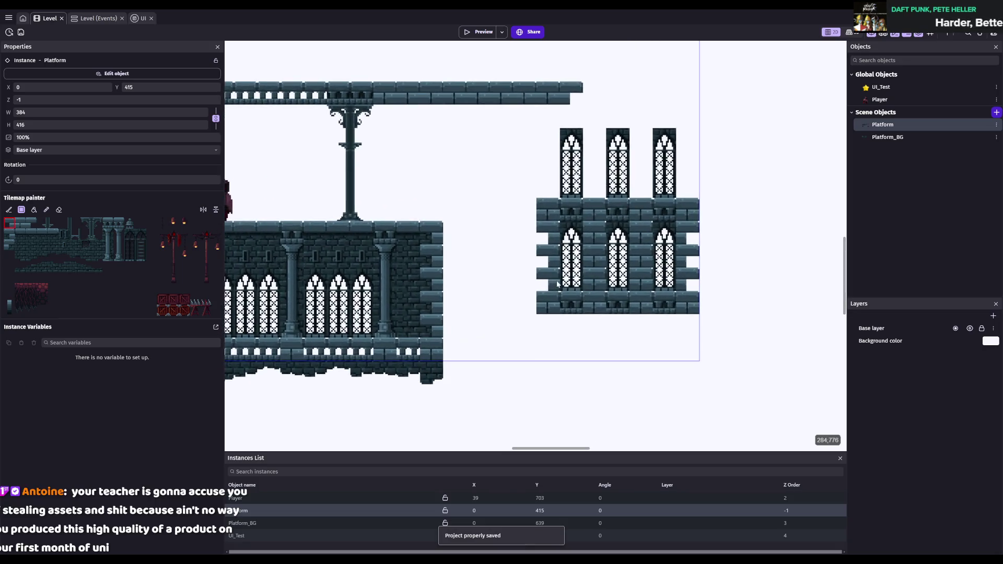
pyautogui.scroll(1, 570, 283)
pyautogui.scroll(1, 581, 283)
pyautogui.hotkey('ctrl', 's')
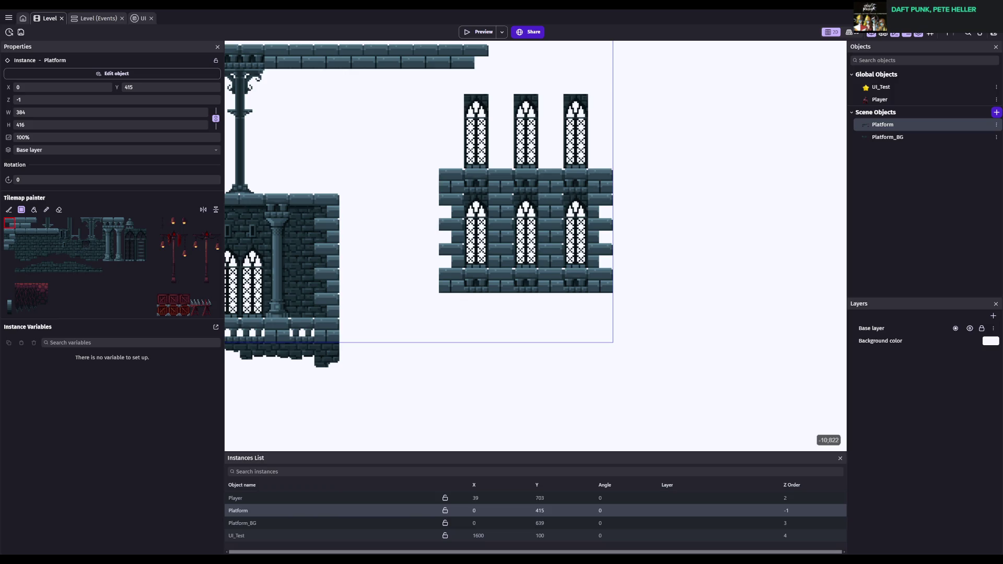
# - Paint brick columns down the left and right sides below the tower
pyautogui.hscroll(-5, 523, 329)
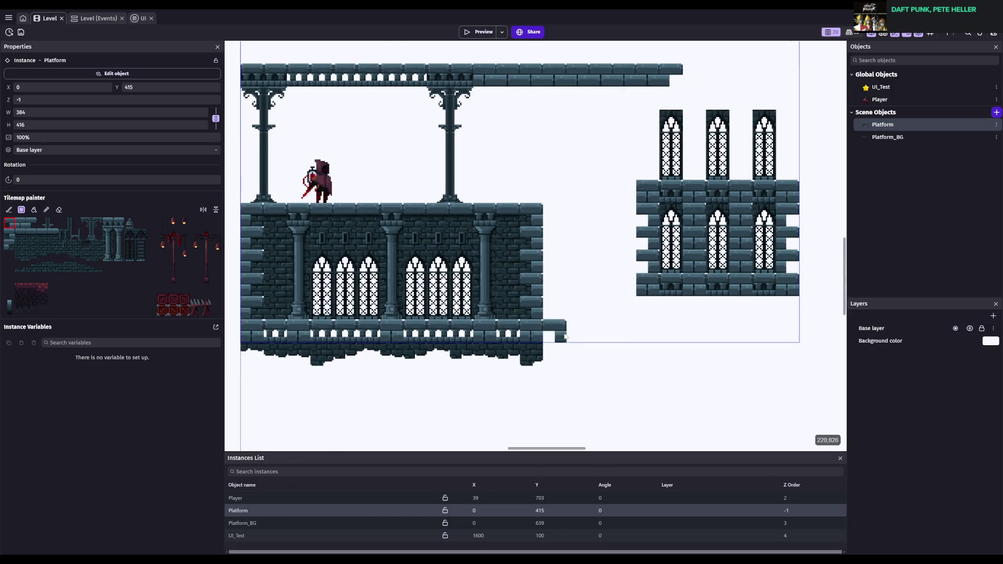
pyautogui.hscroll(5, 522, 337)
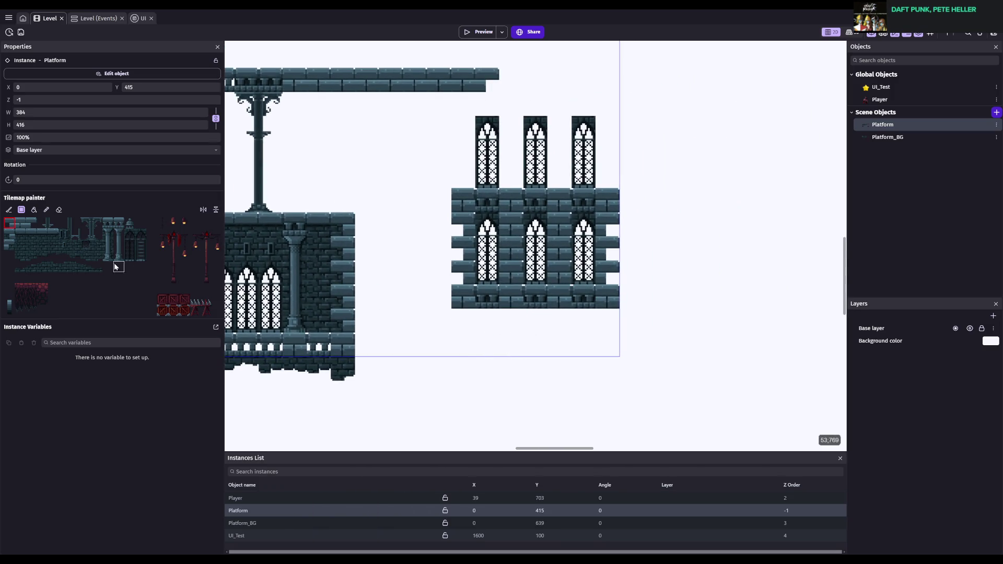
pyautogui.click(20, 223)
pyautogui.click(468, 321)
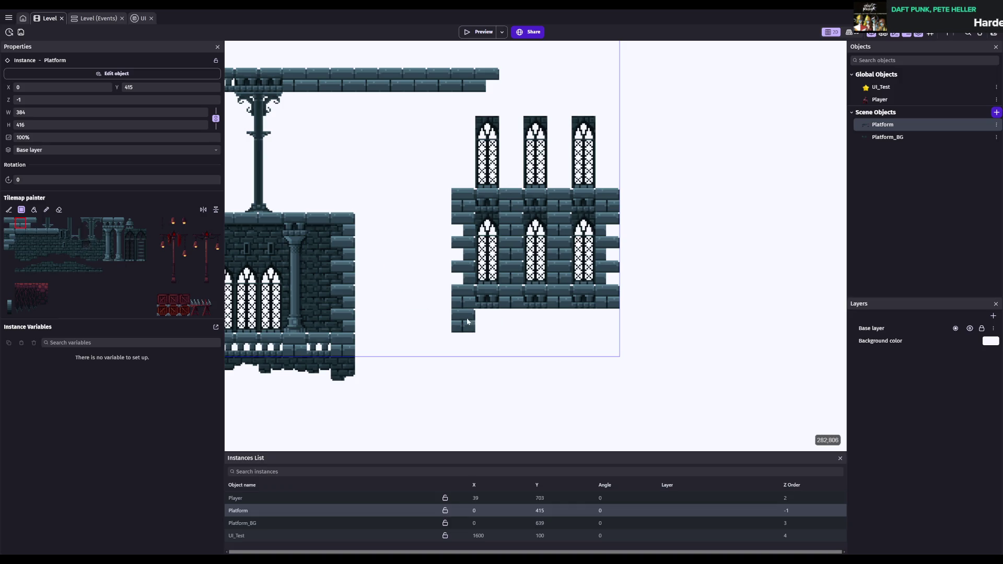
pyautogui.click(463, 344)
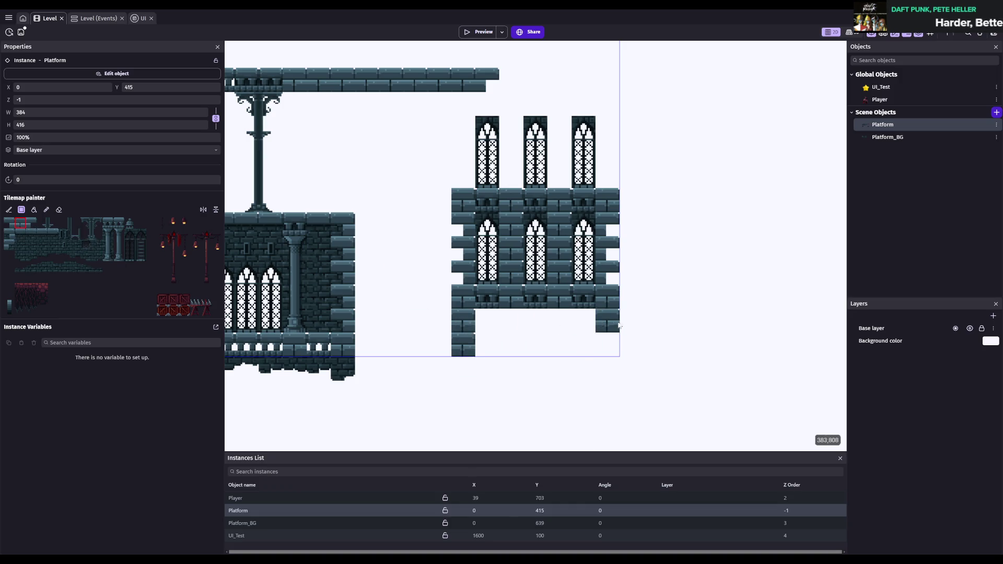
pyautogui.click(463, 369)
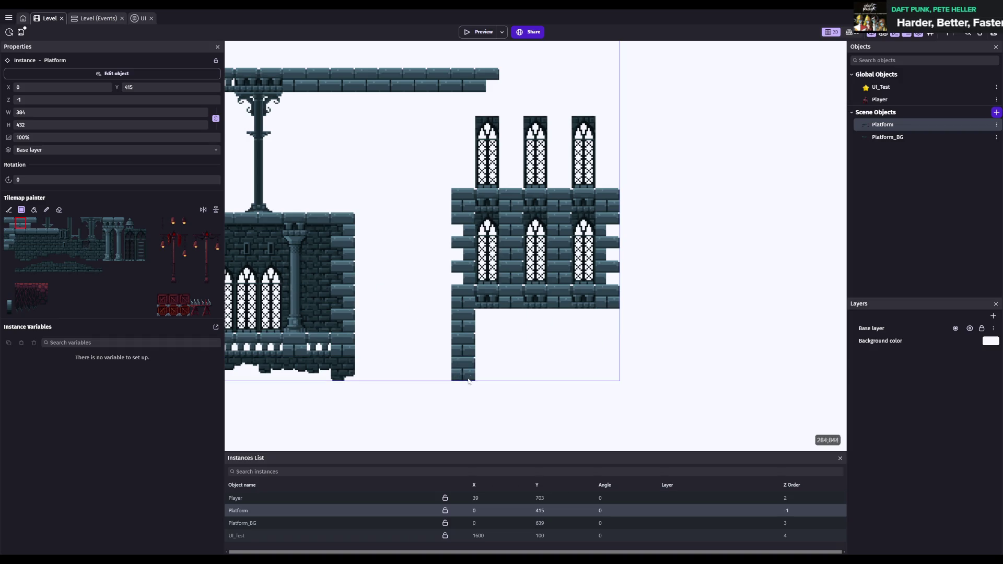
pyautogui.moveTo(608, 320); pyautogui.dragTo(609, 361)
# - Fill the space between the brick columns with dark wall tiles
pyautogui.click(42, 244)
pyautogui.click(512, 327)
pyautogui.moveTo(487, 320); pyautogui.dragTo(583, 369)
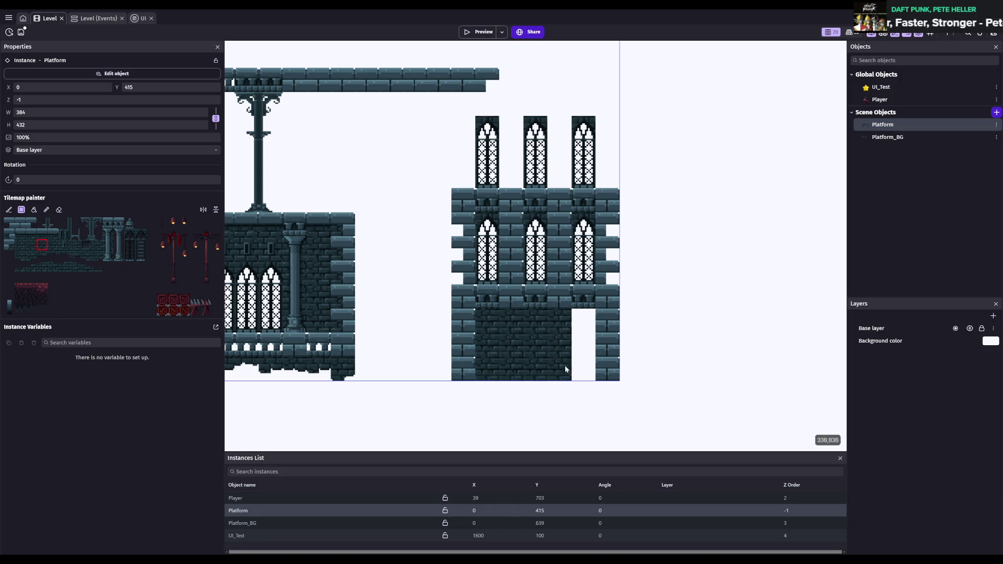
pyautogui.scroll(3, 358, 253)
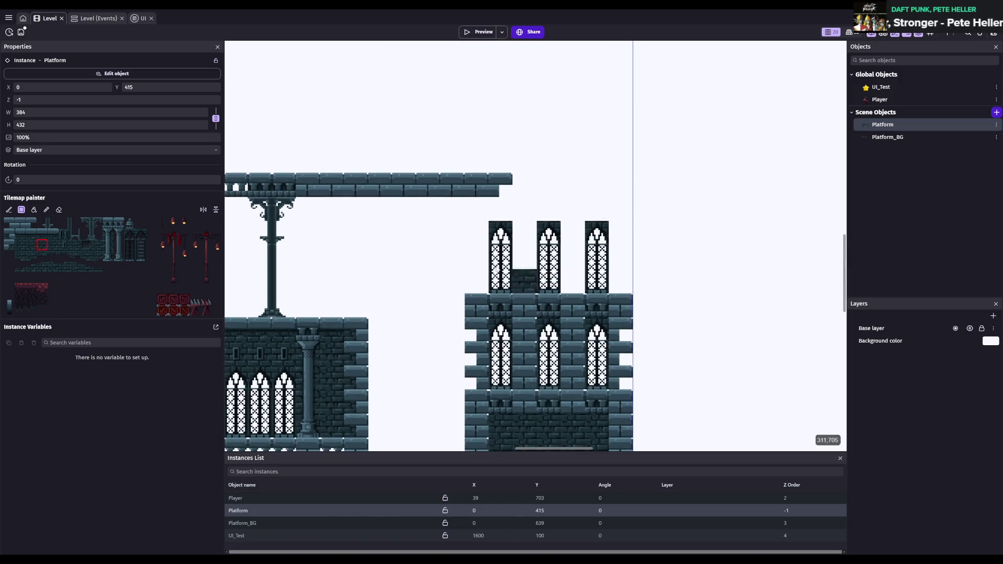
# - Select the Platform_BG instance and toggle its lock, leaving it locked
pyautogui.click(862, 138)
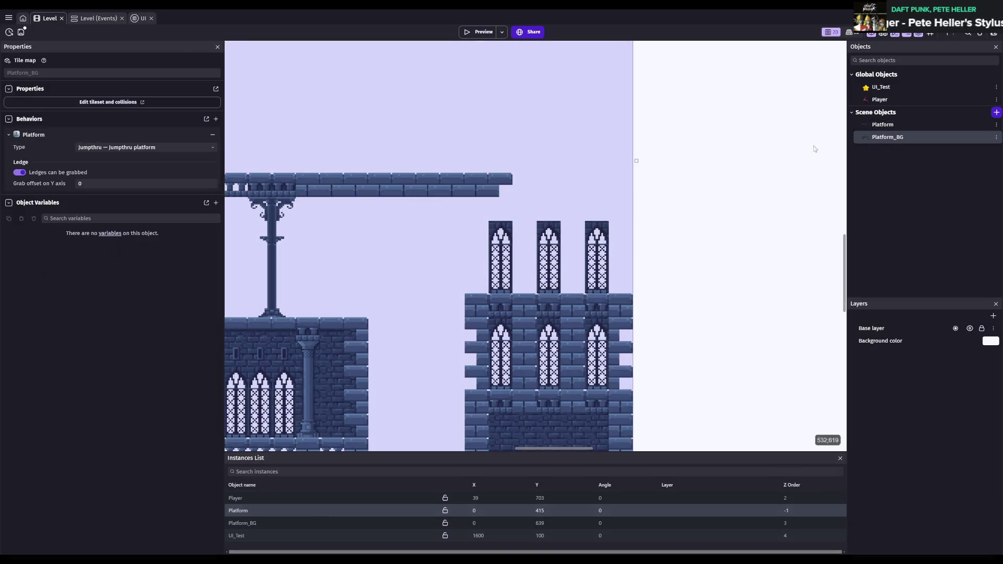
pyautogui.press('Escape')
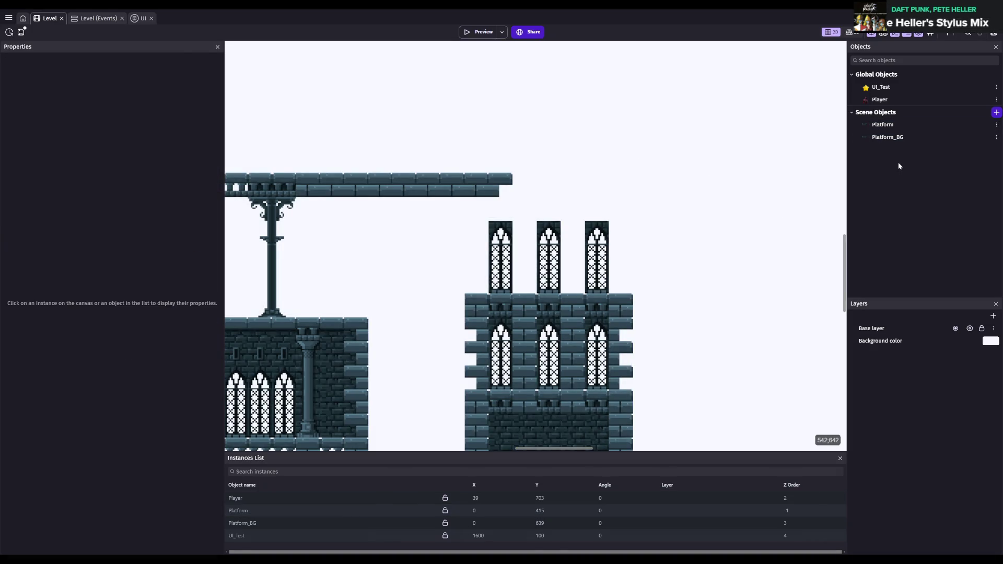
pyautogui.click(899, 127)
pyautogui.click(261, 499)
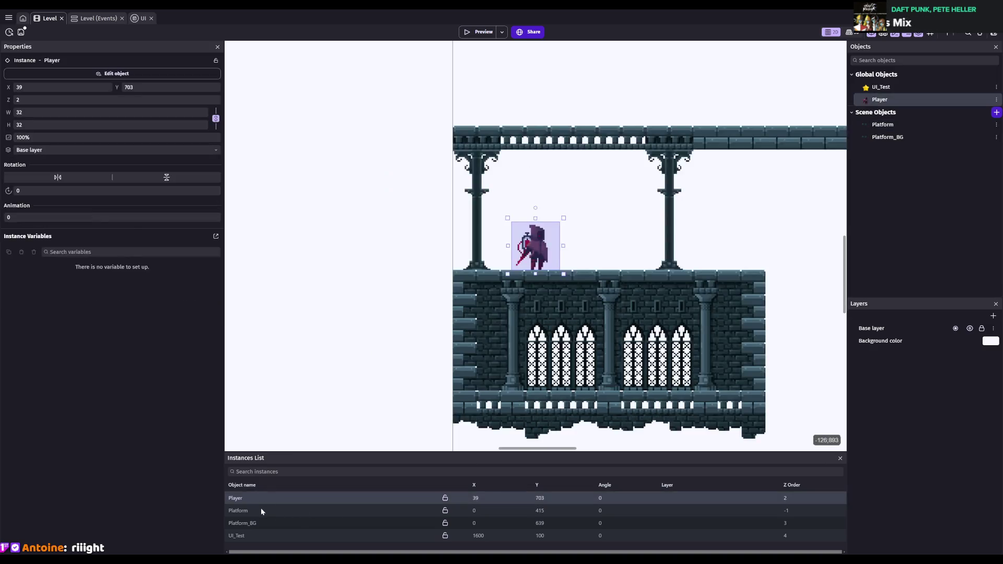
pyautogui.click(265, 523)
pyautogui.hscroll(3, 642, 249)
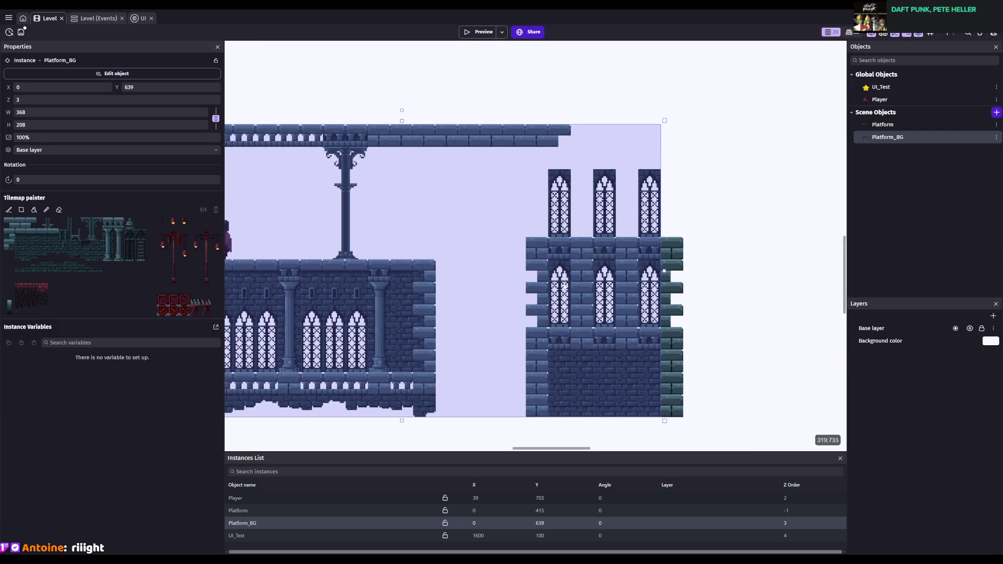
pyautogui.click(445, 524)
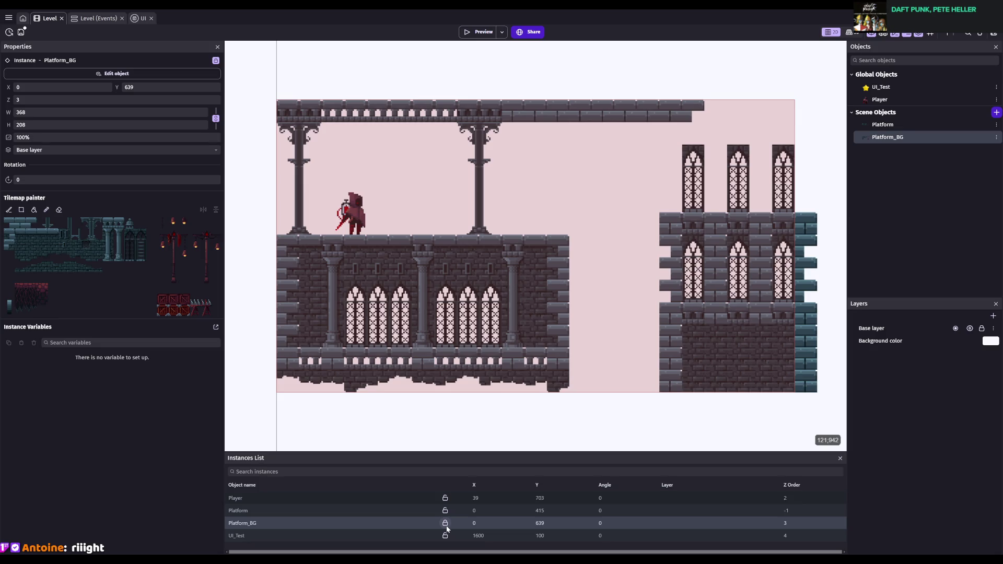
pyautogui.click(445, 523)
pyautogui.click(445, 524)
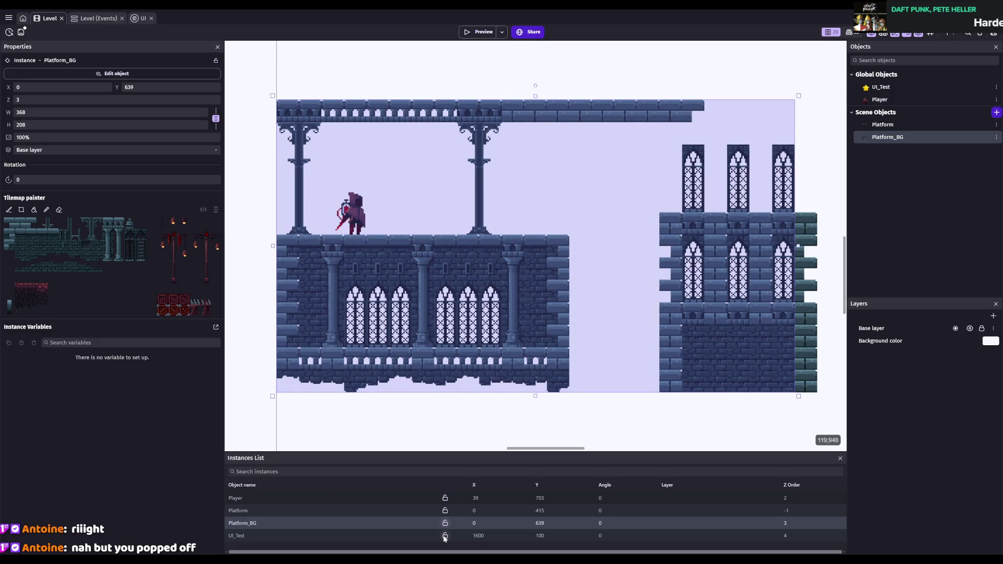
# - Unlock the UI_Test and Platform instances in the Instances List
pyautogui.click(445, 537)
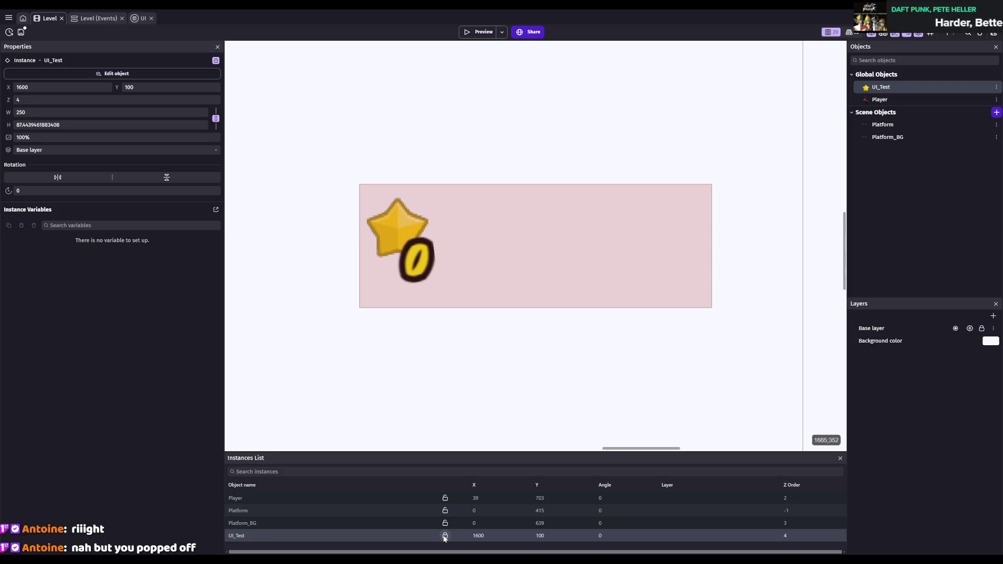
pyautogui.click(445, 536)
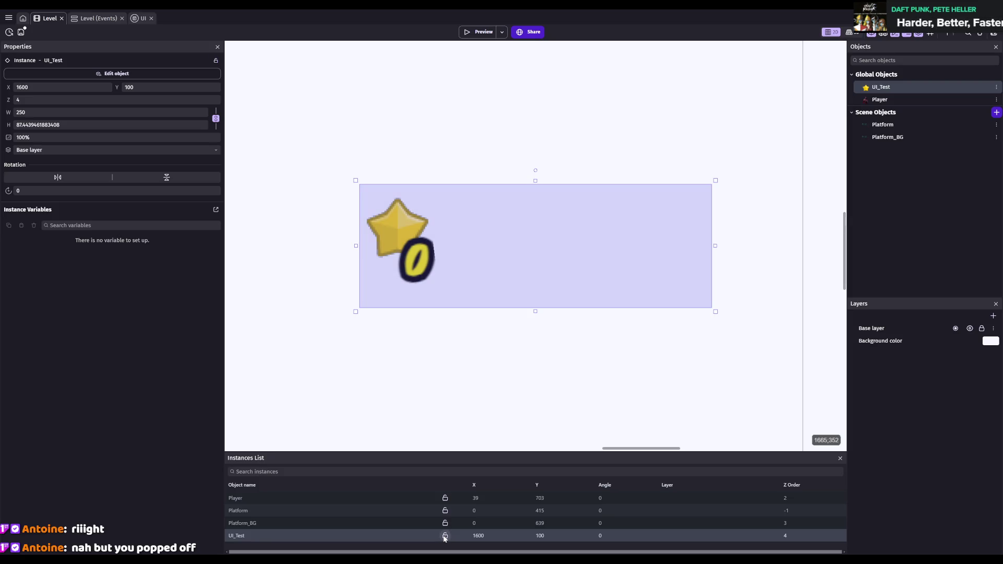
pyautogui.click(448, 513)
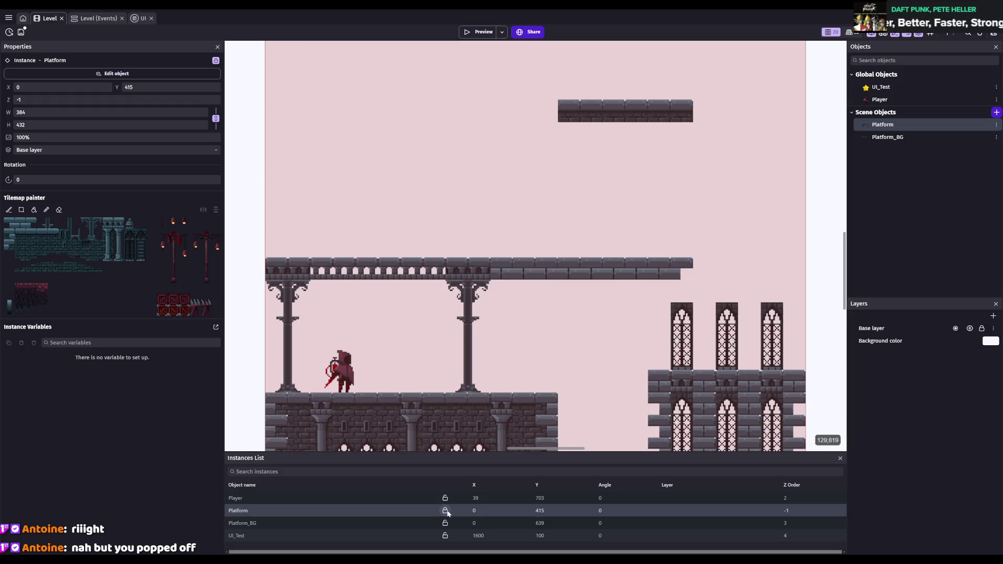
pyautogui.click(445, 510)
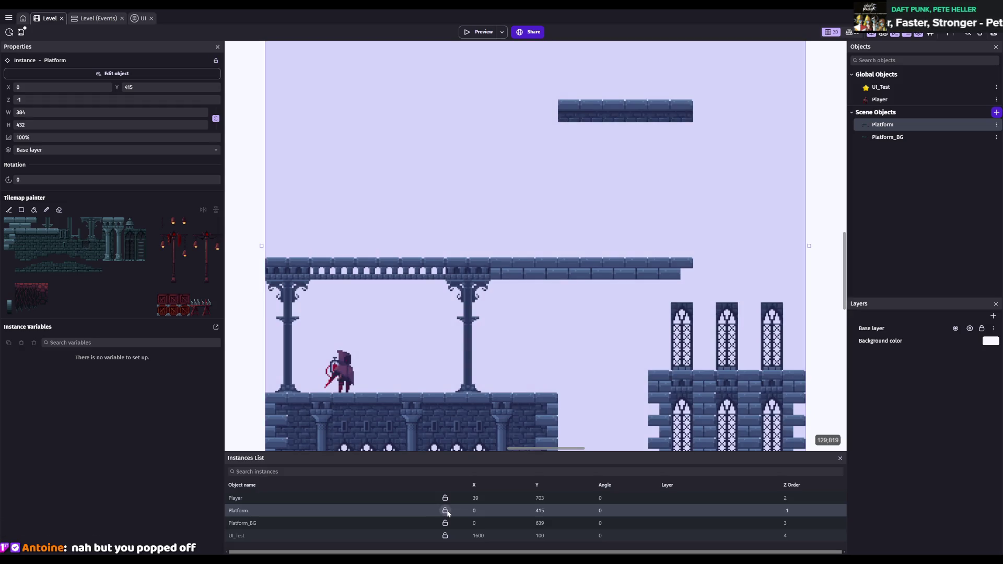
pyautogui.scroll(-3, 658, 374)
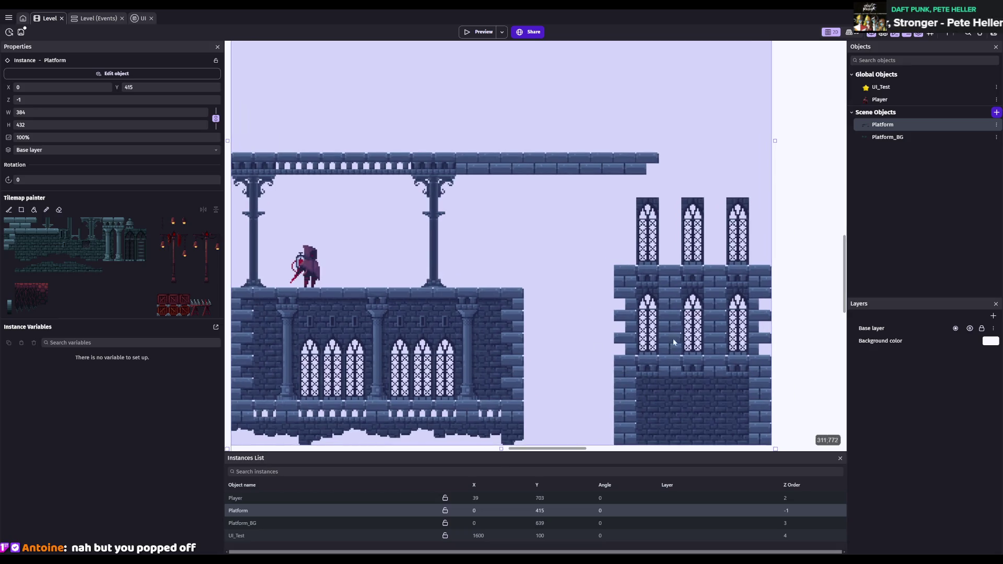
pyautogui.hscroll(3, 575, 324)
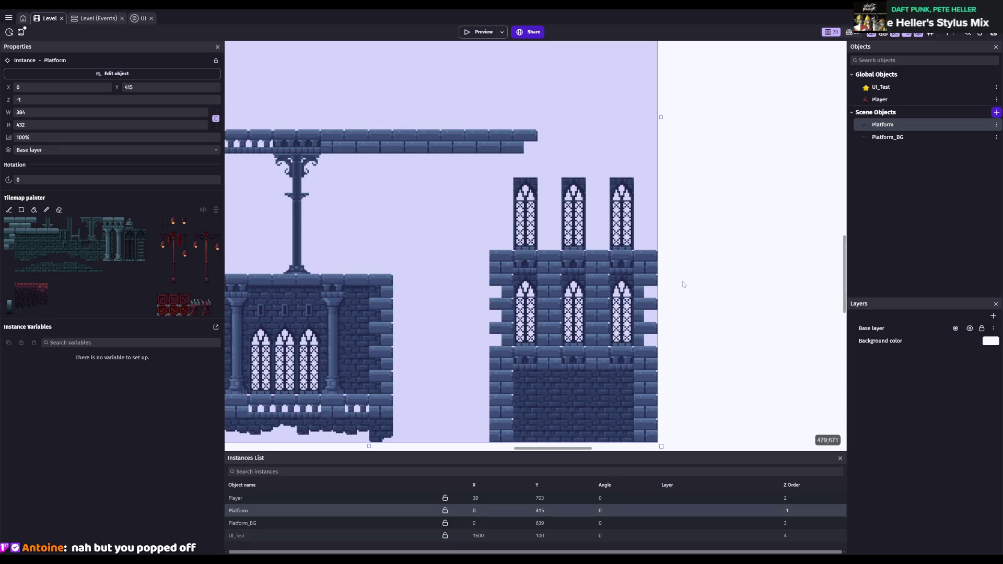
# - Review the Platform object's settings, select Platform_BG for painting, and save the project
pyautogui.click(327, 523)
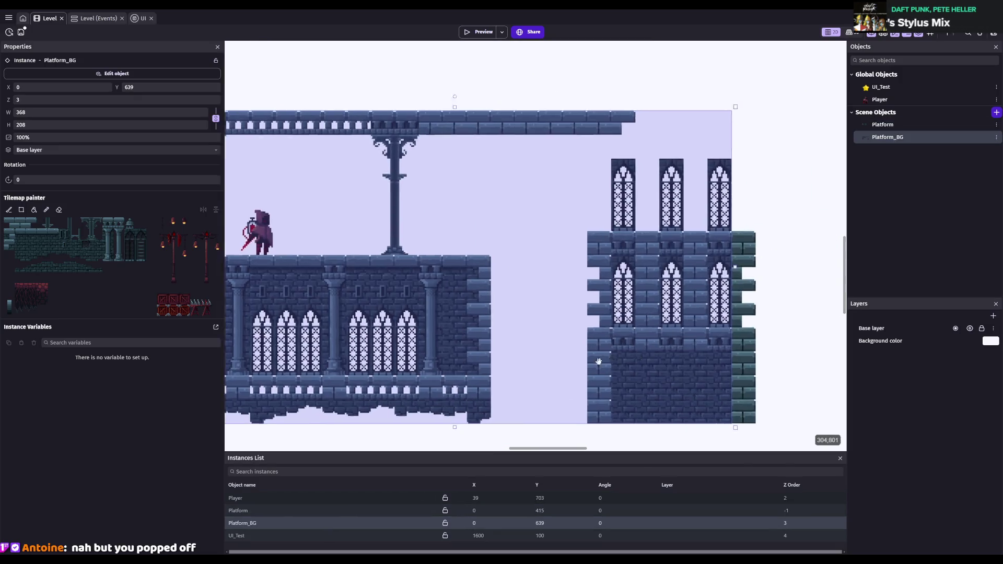
pyautogui.click(282, 511)
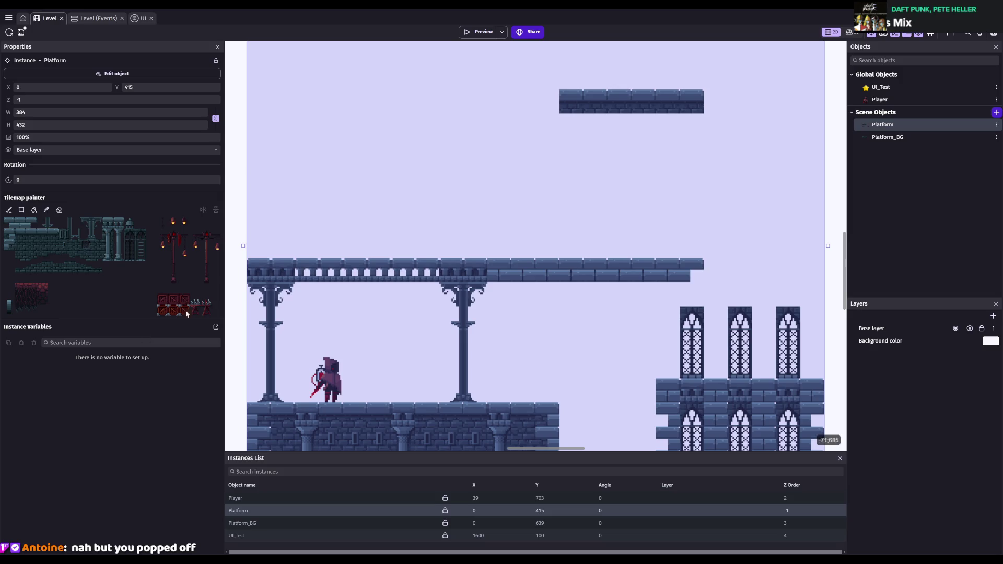
pyautogui.doubleClick(869, 127)
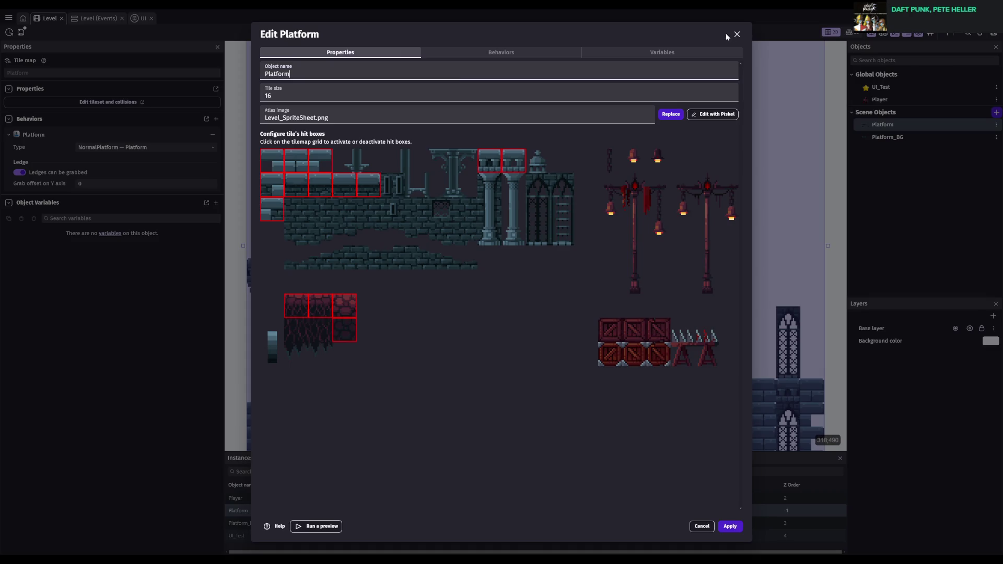
pyautogui.press('Escape')
pyautogui.click(264, 523)
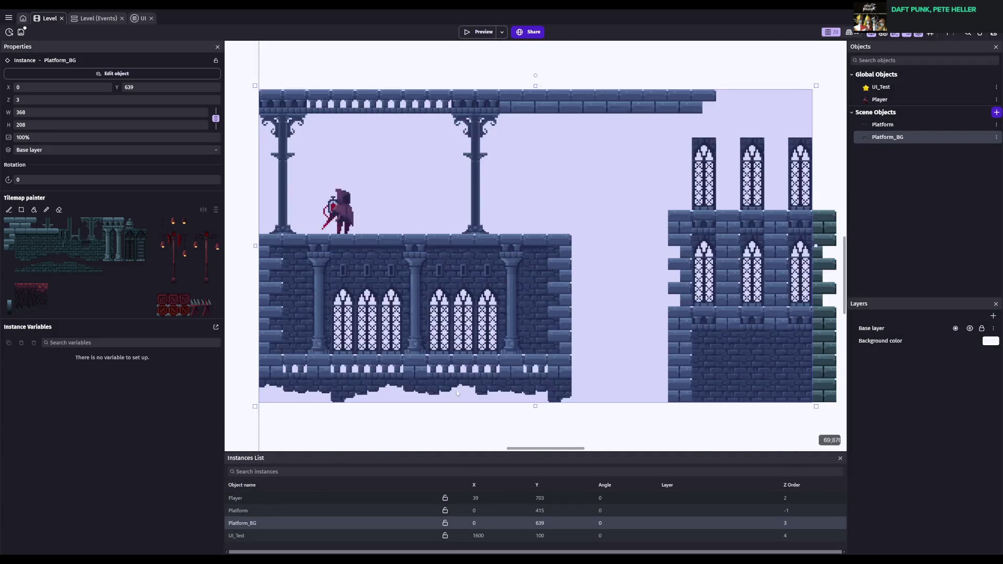
pyautogui.hotkey('ctrl', 's')
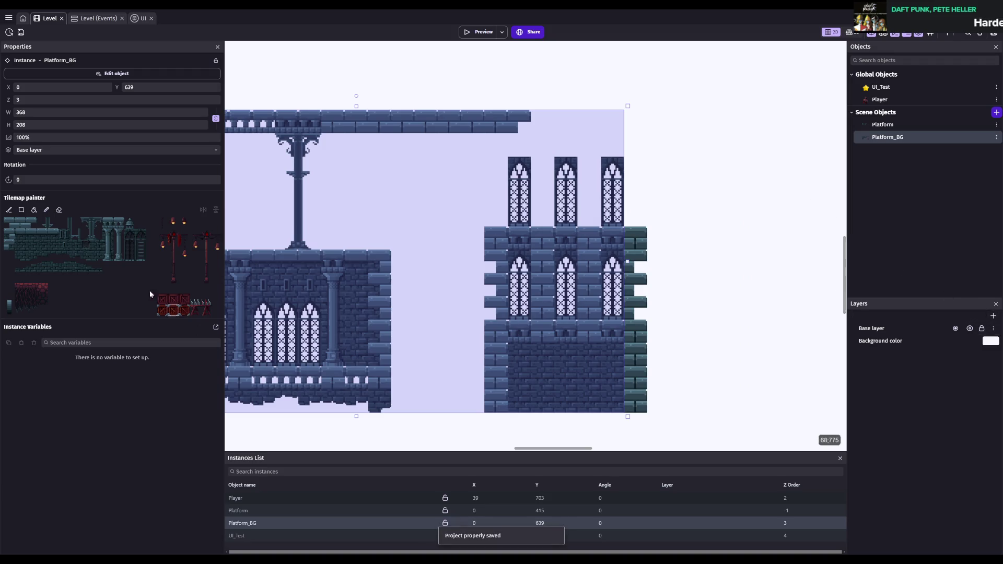
pyautogui.click(21, 244)
# - Rectangle-paint brick tiles across the tower top and down its right edge, then save
pyautogui.click(22, 210)
pyautogui.moveTo(494, 215)
pyautogui.mouseDown()
pyautogui.moveTo(500, 181)
pyautogui.moveTo(542, 215)
pyautogui.mouseUp()
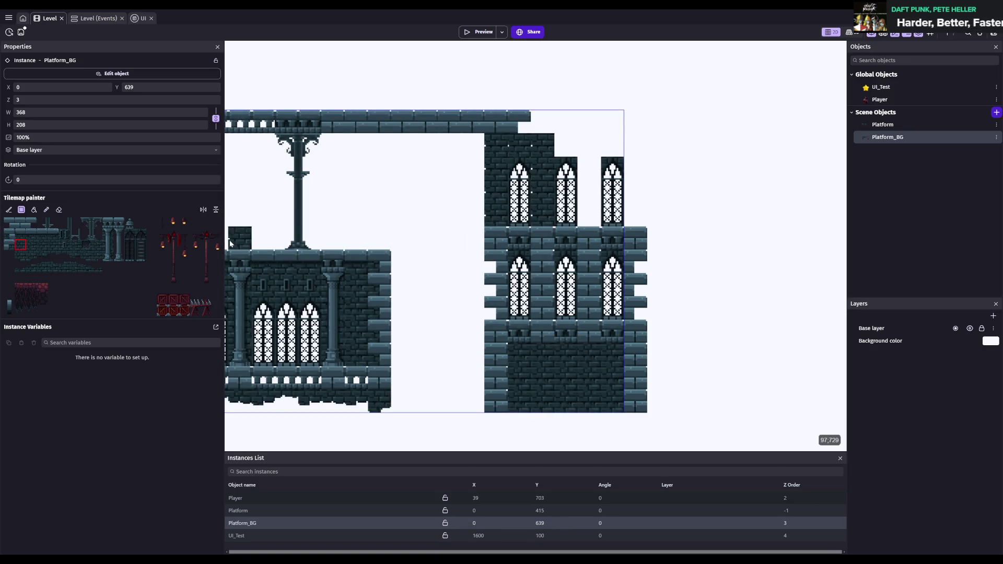
pyautogui.click(53, 246)
pyautogui.moveTo(633, 141); pyautogui.dragTo(634, 218)
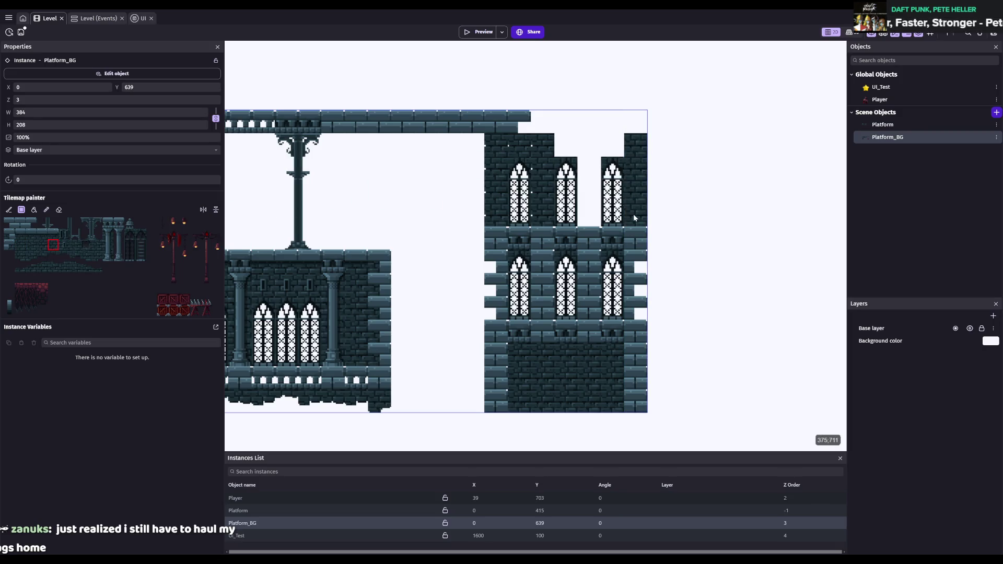
pyautogui.hotkey('ctrl', 's')
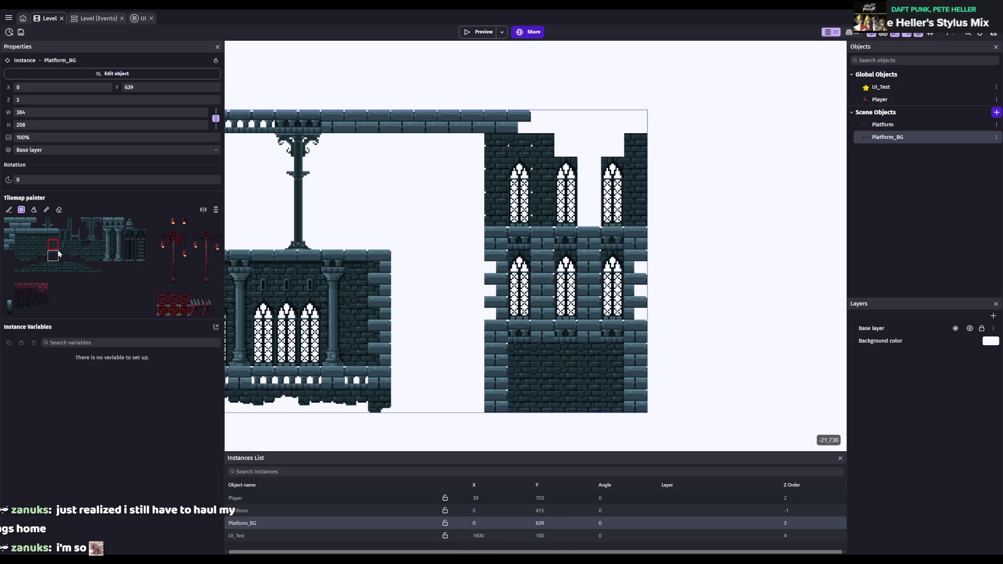
pyautogui.hotkey('ctrl', 's')
# - In Aseprite, select the Pencil tool and save Level_SpriteSheet.aseprite
pyautogui.hotkey('alt', 'Tab')
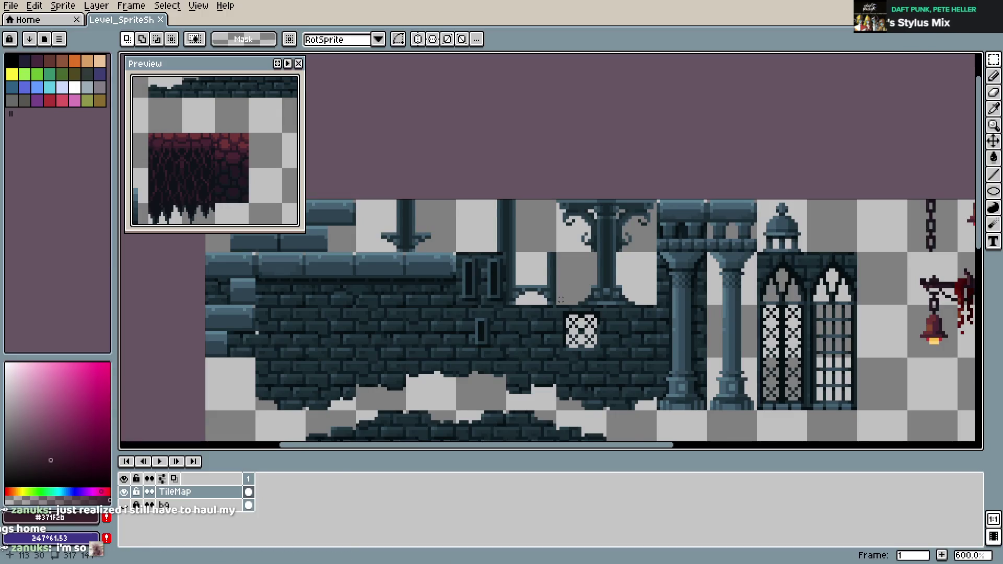
pyautogui.scroll(2, 486, 314)
pyautogui.press('b')
pyautogui.scroll(-2, 459, 295)
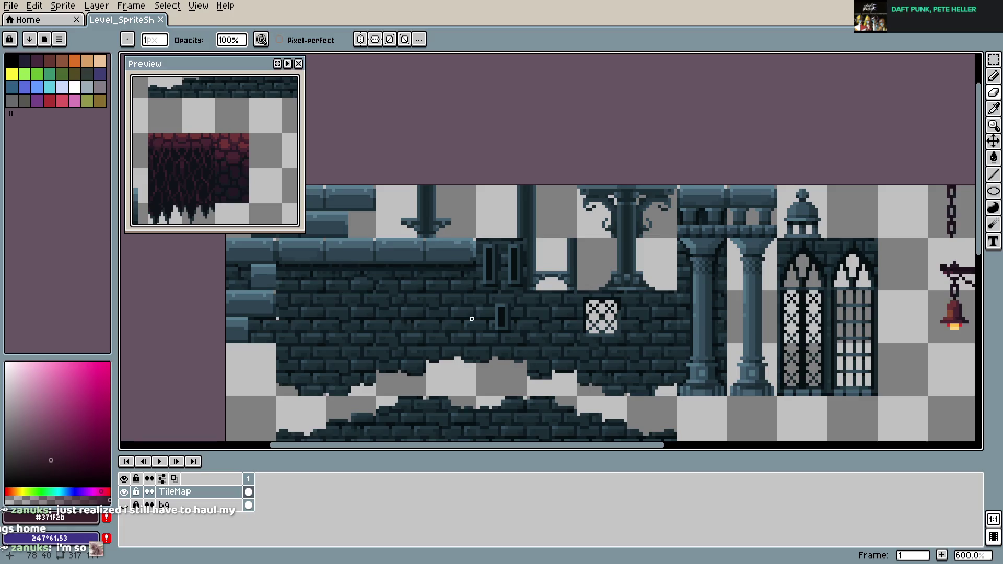
pyautogui.hotkey('ctrl', 's')
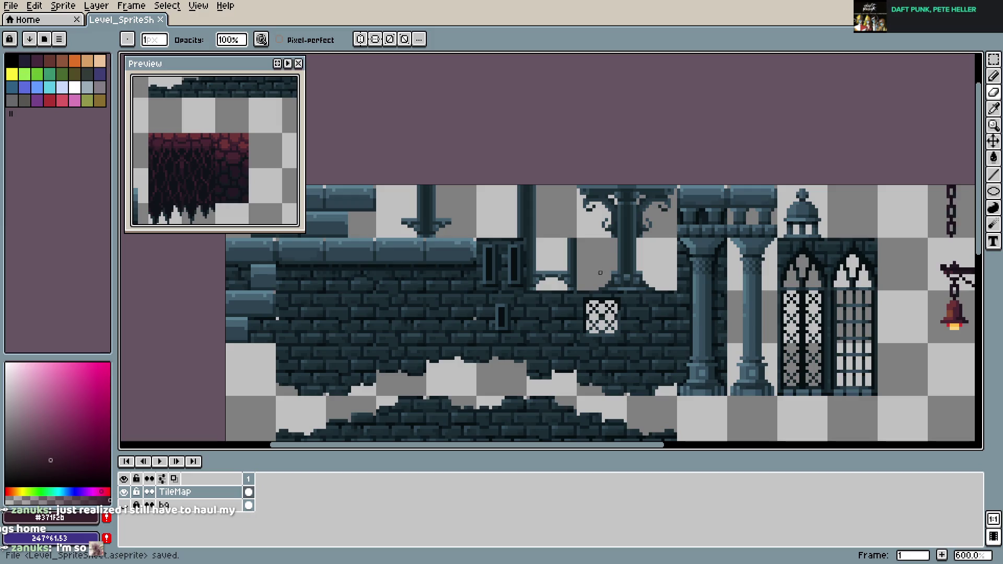
# - Re-export the sprite sheet, accepting the export warning
pyautogui.hotkey('ctrl', 'alt', 'shift', 's')
pyautogui.click(389, 211)
pyautogui.press('Return')
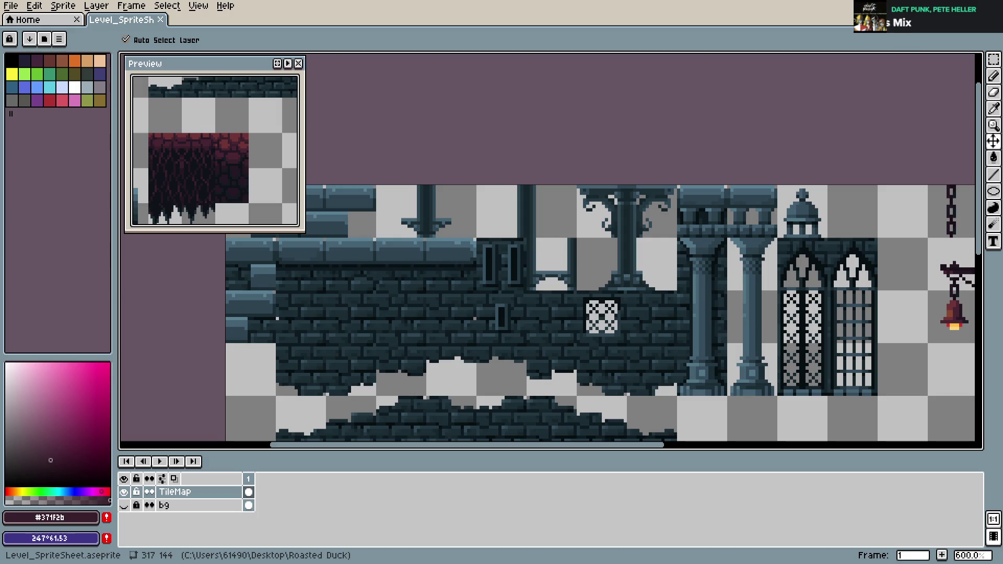
pyautogui.press('b')
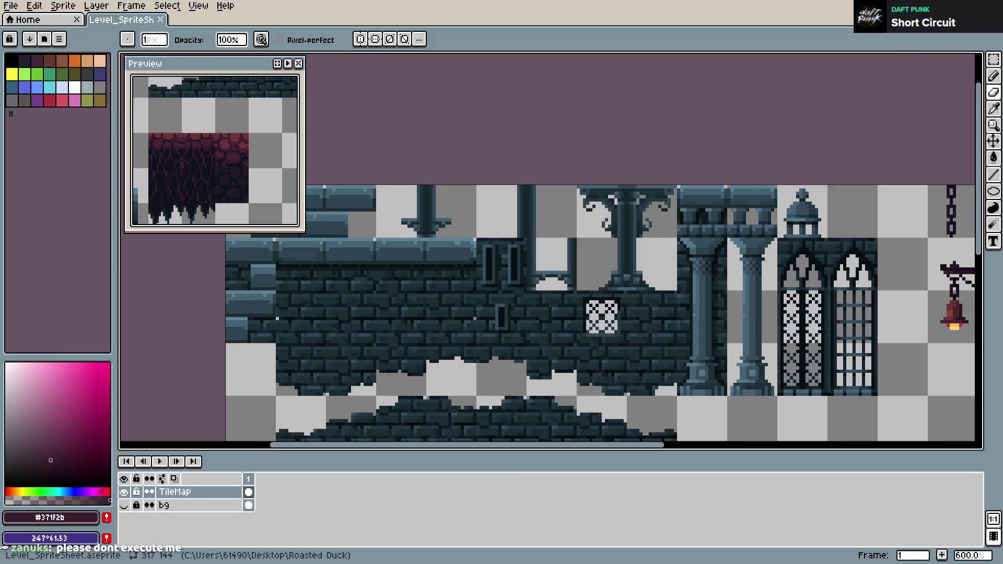
# - Return to GDevelop and save the project
pyautogui.hotkey('alt', 'Tab')
pyautogui.hotkey('ctrl', 's')
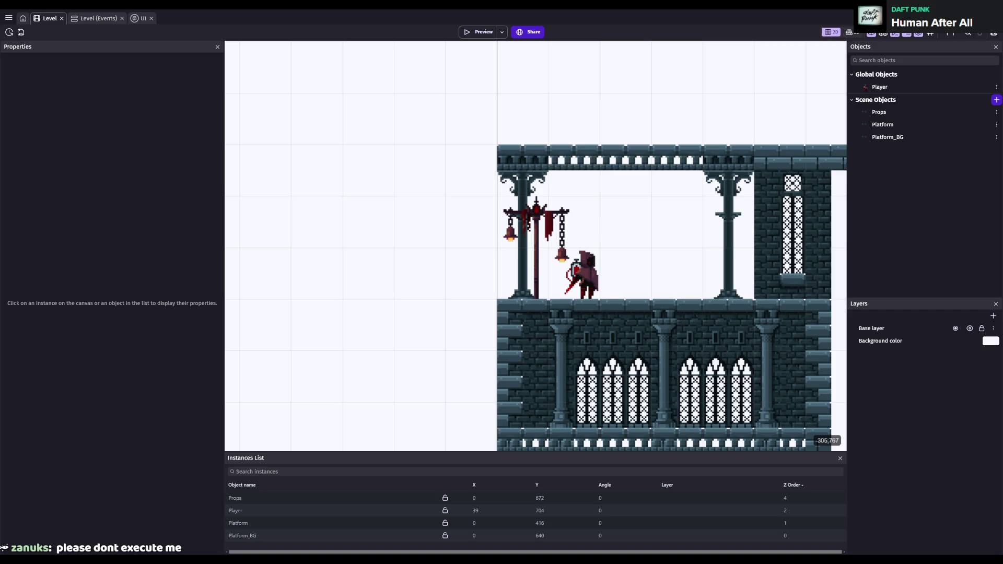
# - Select the Props instance, stamp a lamp-post onto the upper floor, and save
pyautogui.scroll(3, 592, 256)
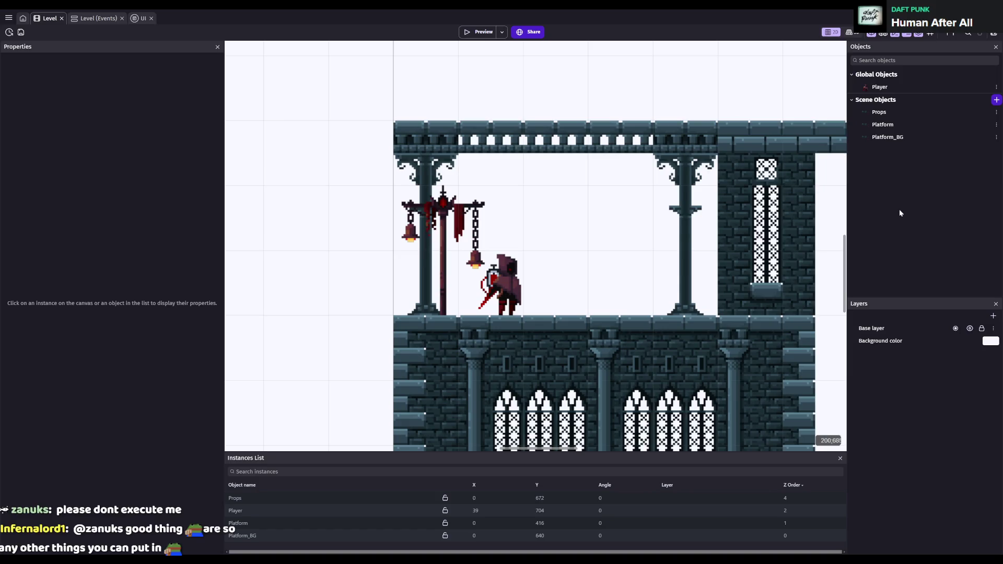
pyautogui.click(879, 113)
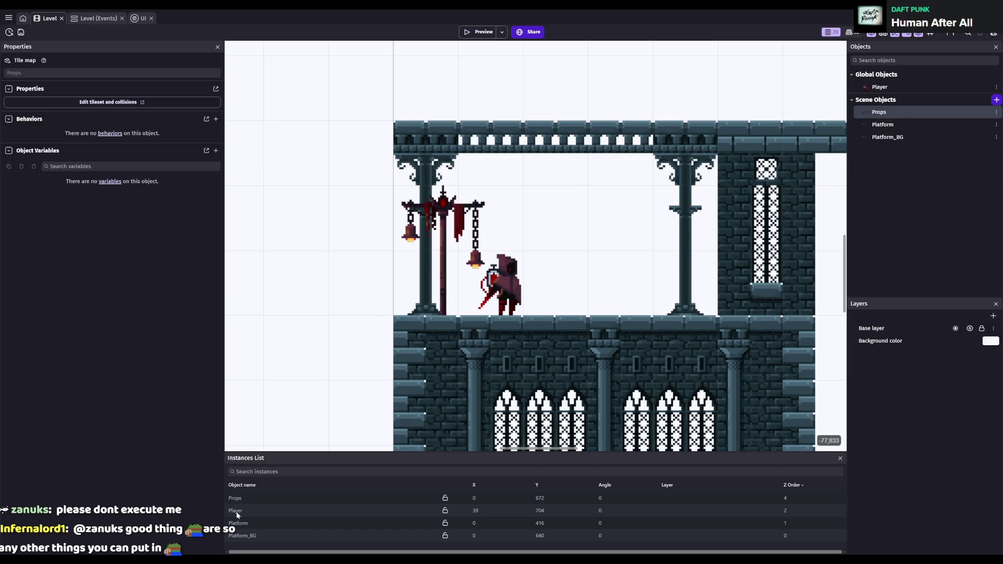
pyautogui.click(235, 497)
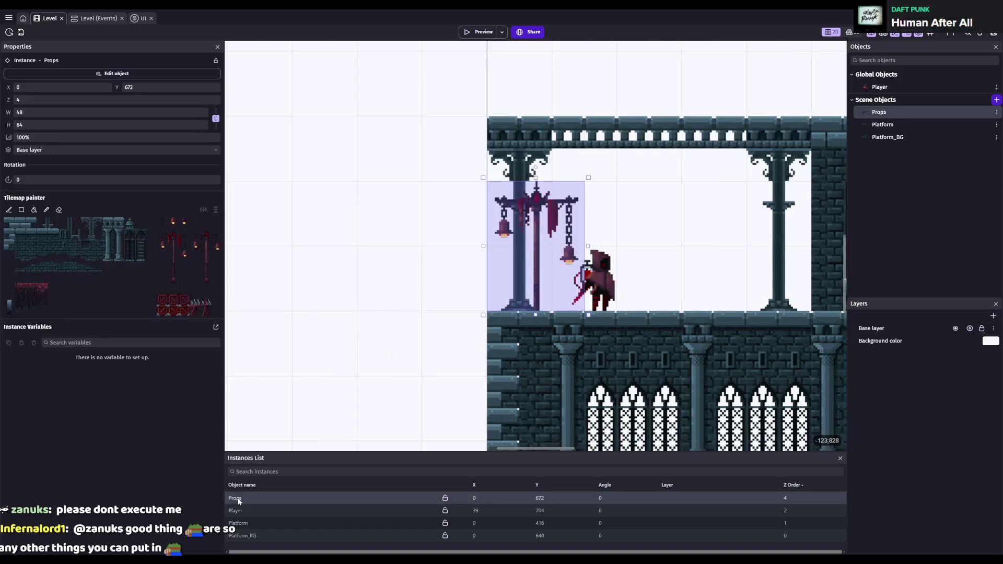
pyautogui.click(59, 210)
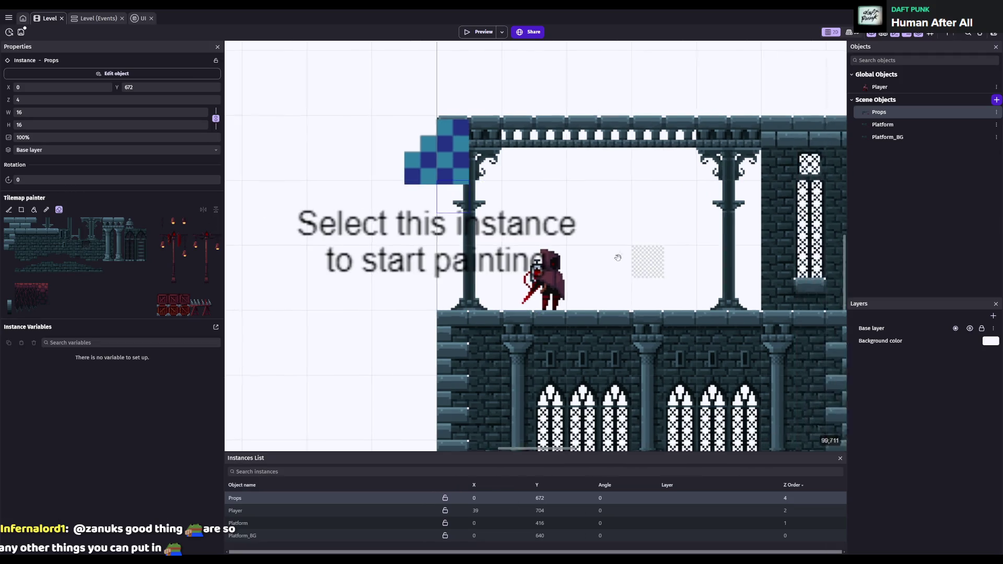
pyautogui.moveTo(161, 231); pyautogui.dragTo(183, 275)
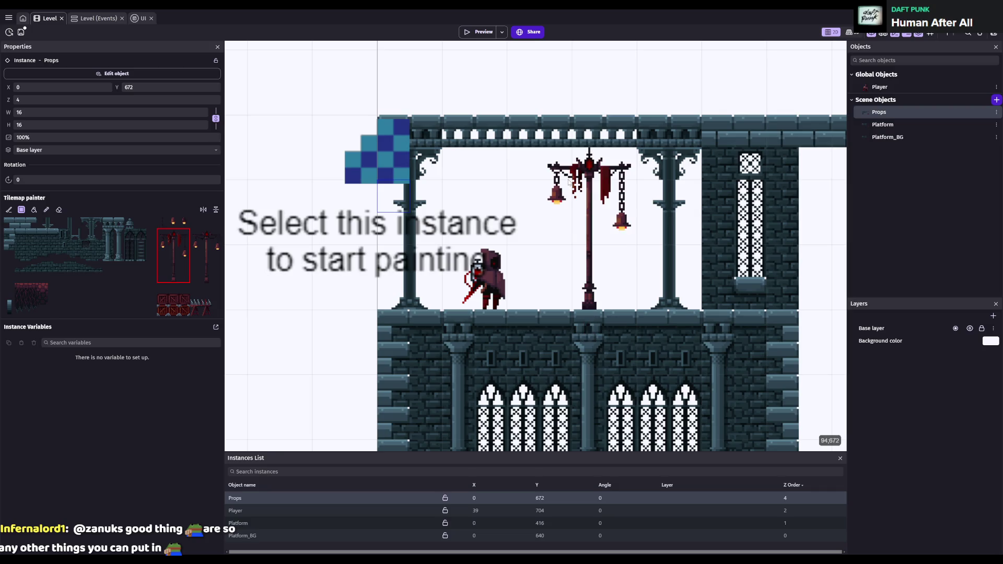
pyautogui.click(568, 182)
pyautogui.hotkey('ctrl', 's')
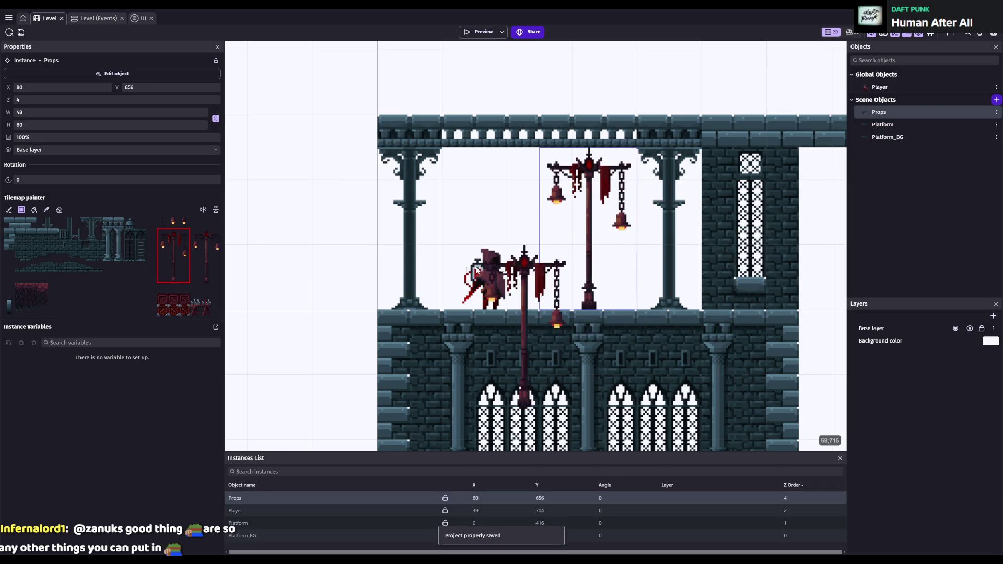
pyautogui.scroll(-1, 491, 277)
pyautogui.hotkey('ctrl', 's')
# - Hang chains from the ceiling beside the tower, extending the first one tile down
pyautogui.click(162, 223)
pyautogui.hscroll(5, 397, 156)
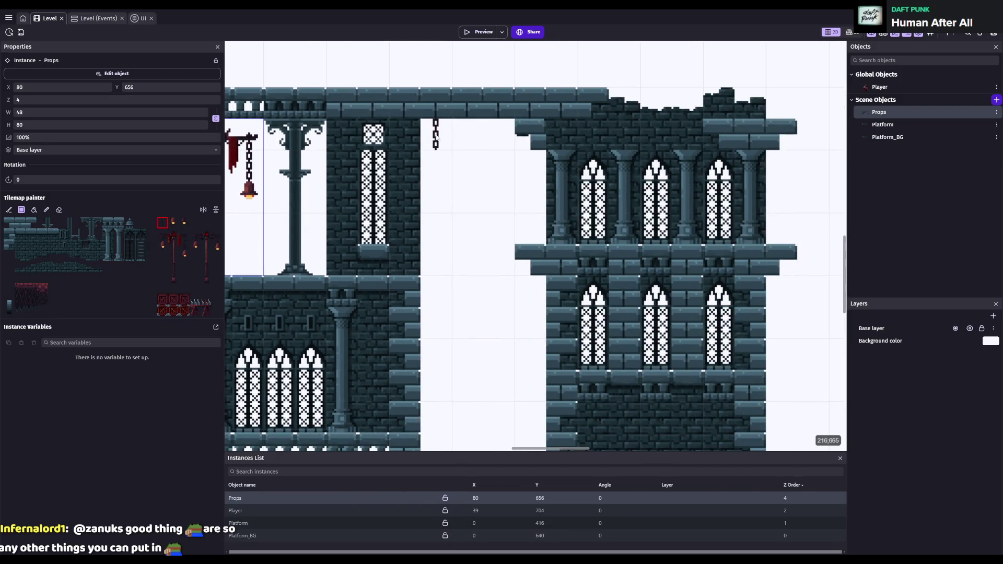
pyautogui.click(438, 135)
pyautogui.click(437, 164)
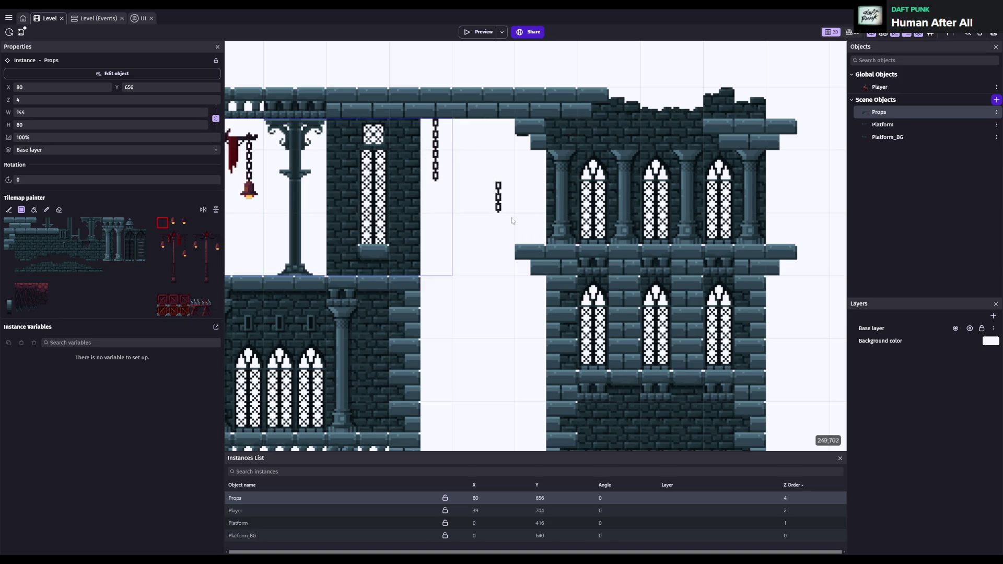
pyautogui.click(561, 131)
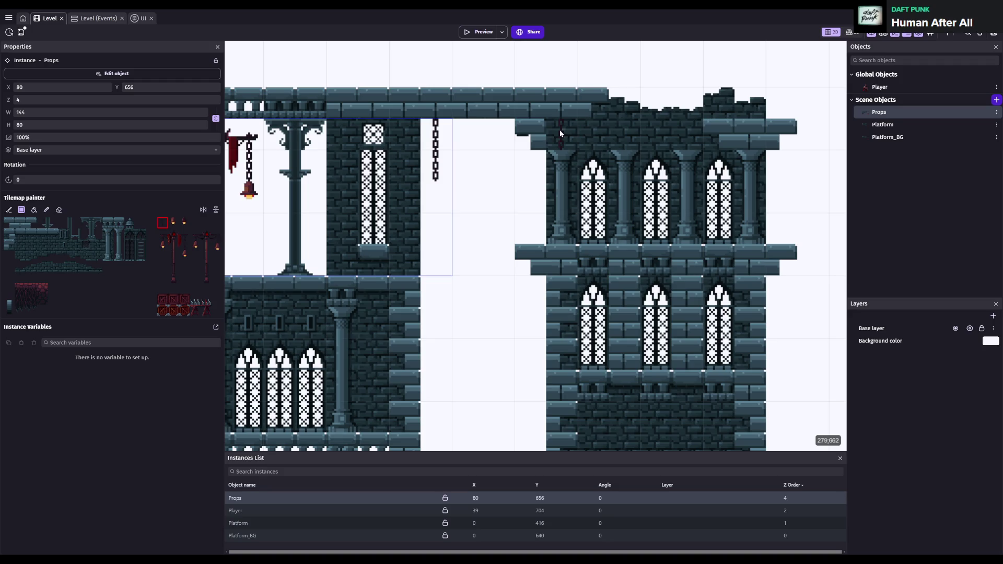
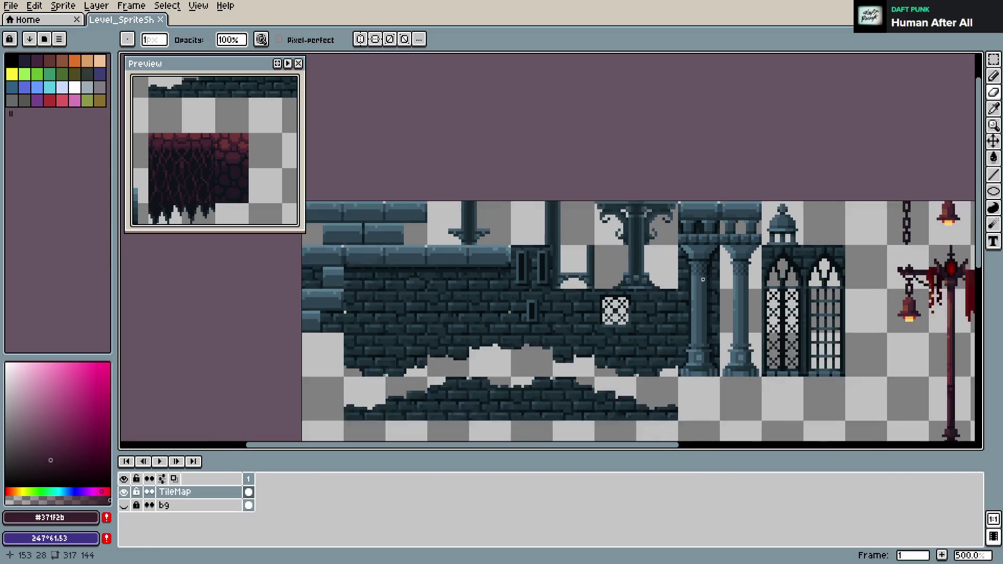
# - Duplicate the hanging chain tile one tile to the left and commit the copy
pyautogui.scroll(-2, 538, 380)
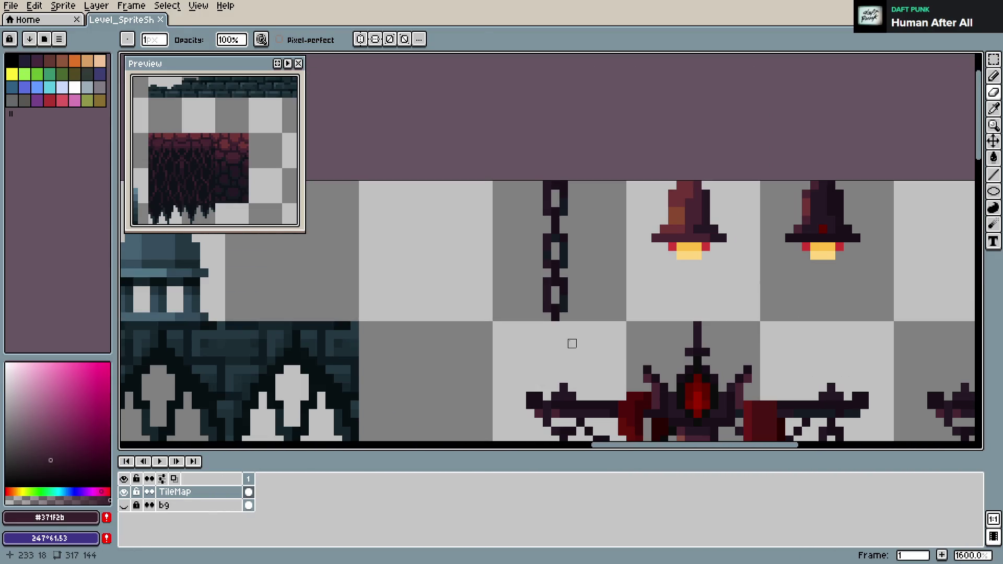
pyautogui.press('m')
pyautogui.moveTo(493, 182); pyautogui.dragTo(625, 320)
pyautogui.keyDown('ctrl'); pyautogui.moveTo(555, 291); pyautogui.dragTo(486, 291); pyautogui.keyUp('ctrl')
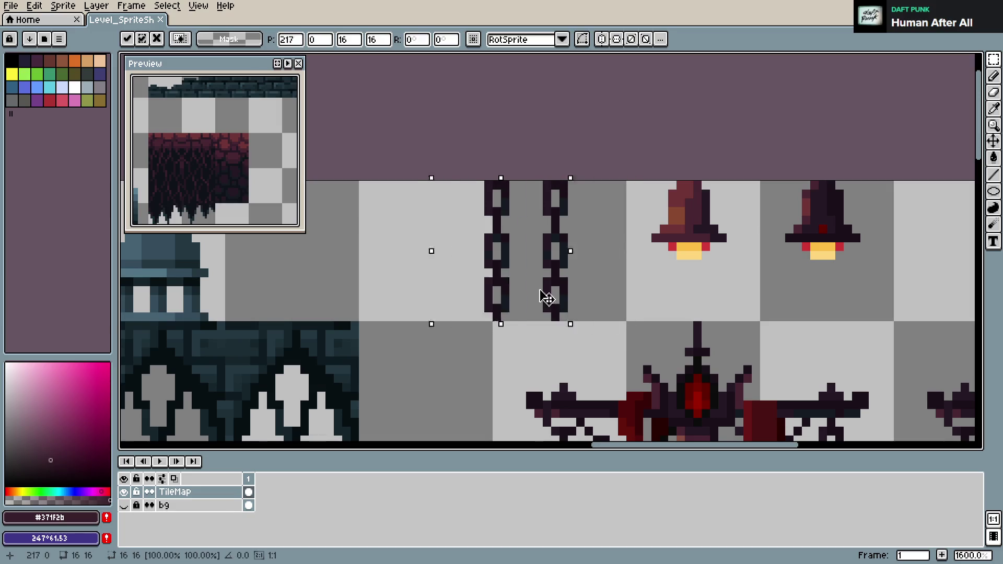
pyautogui.hotkey('ctrl', 's')
# - Sample dark red from the artwork and repaint the upper part of the new chain
pyautogui.hscroll(-4, 533, 271)
pyautogui.scroll(2, 583, 271)
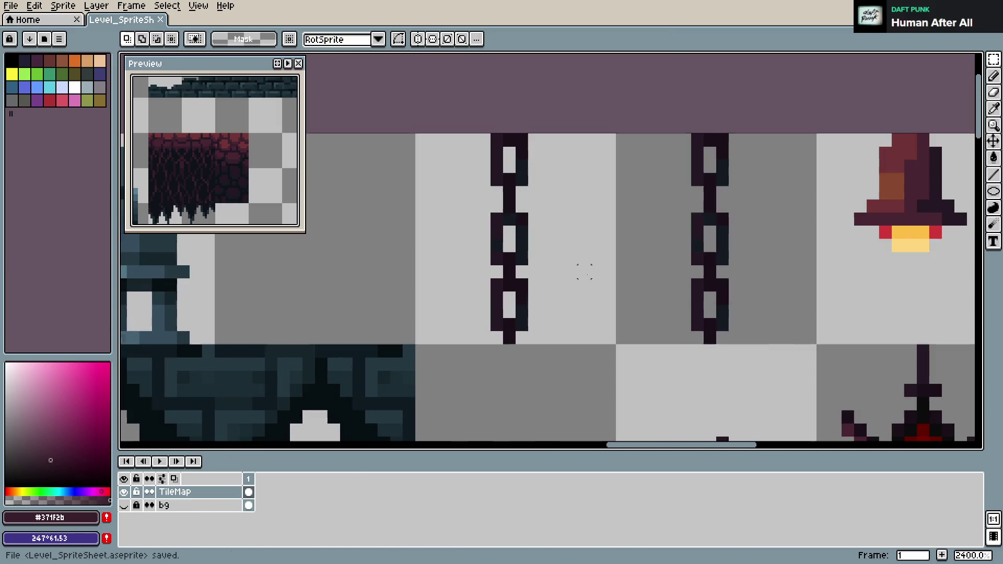
pyautogui.press('b')
pyautogui.scroll(-3, 522, 261)
pyautogui.scroll(1, 716, 313)
pyautogui.press('alt')
pyautogui.keyDown('alt'); pyautogui.click(716, 313); pyautogui.keyUp('alt')
pyautogui.moveTo(470, 177)
pyautogui.mouseDown()
pyautogui.moveTo(478, 146)
pyautogui.moveTo(470, 103)
pyautogui.mouseUp()
# - Tint a few more link pixels on the new chain dark red and save the file
pyautogui.click(478, 104)
pyautogui.moveTo(469, 209); pyautogui.dragTo(470, 223)
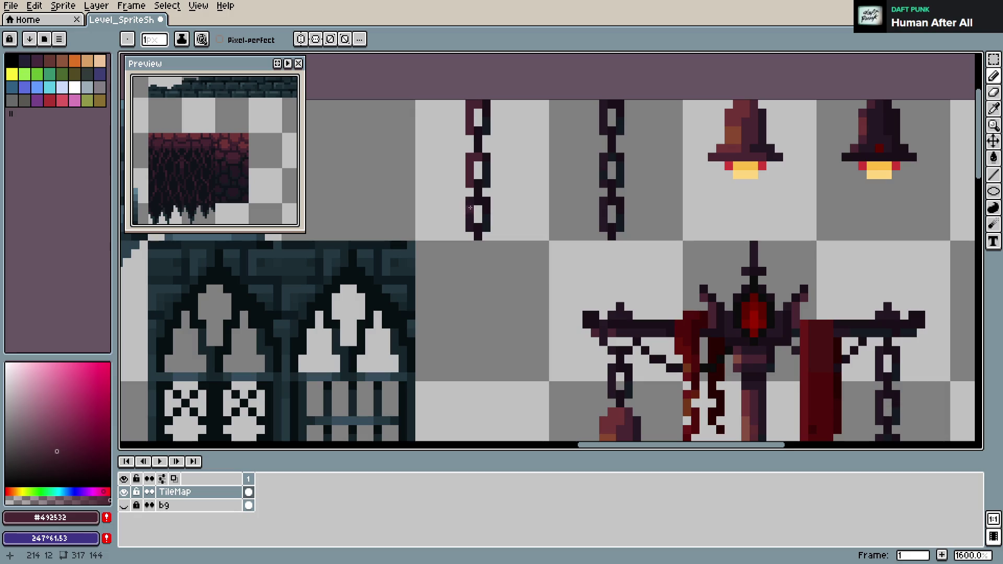
pyautogui.click(477, 200)
pyautogui.keyDown('alt'); pyautogui.click(479, 139); pyautogui.keyUp('alt')
pyautogui.press('ctrl')
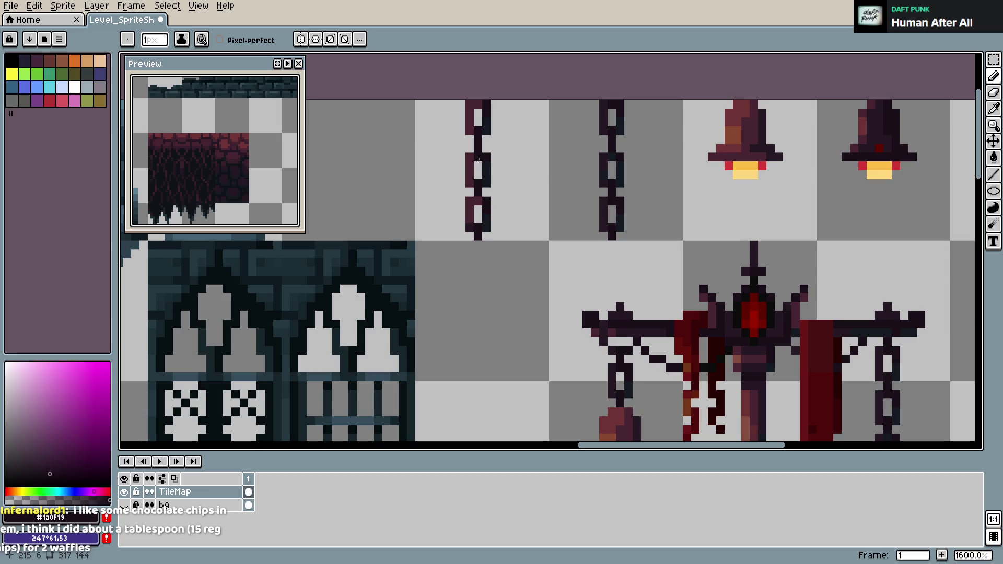
pyautogui.hotkey('ctrl', 's')
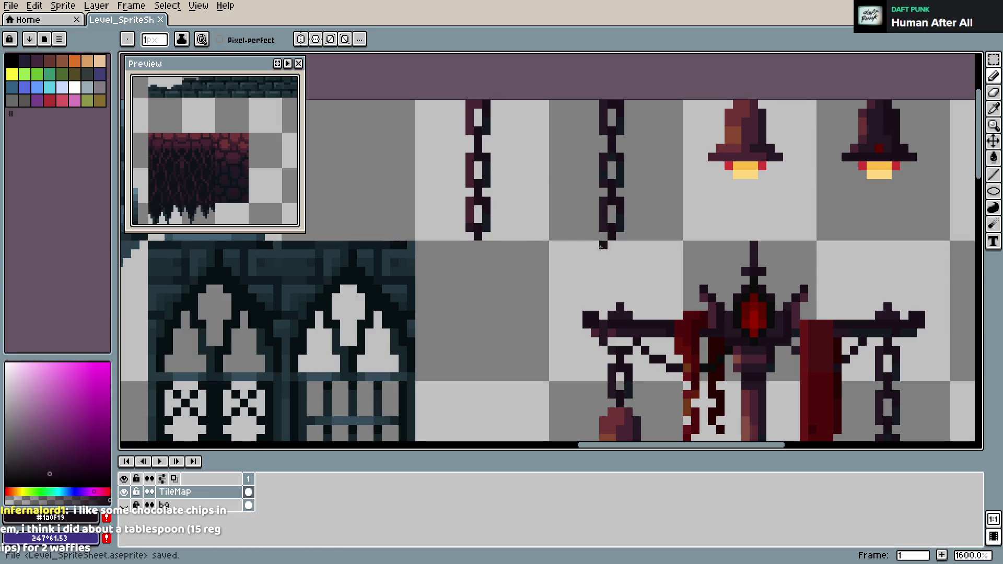
# - Try brown on the new chain, undo it, and repaint several link pixels dark red instead
pyautogui.keyDown('alt'); pyautogui.click(688, 367); pyautogui.keyUp('alt')
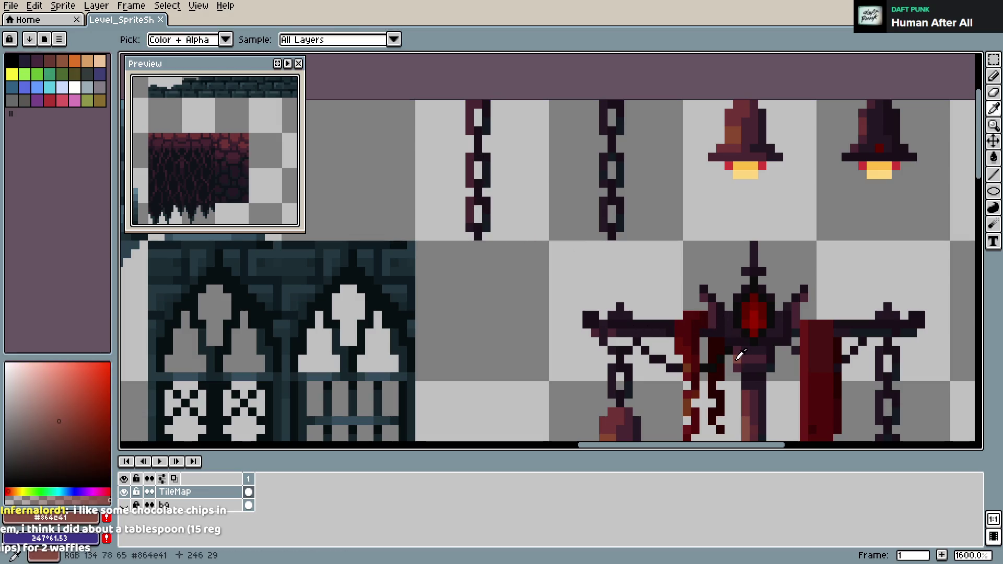
pyautogui.click(470, 166)
pyautogui.moveTo(470, 175); pyautogui.dragTo(469, 157)
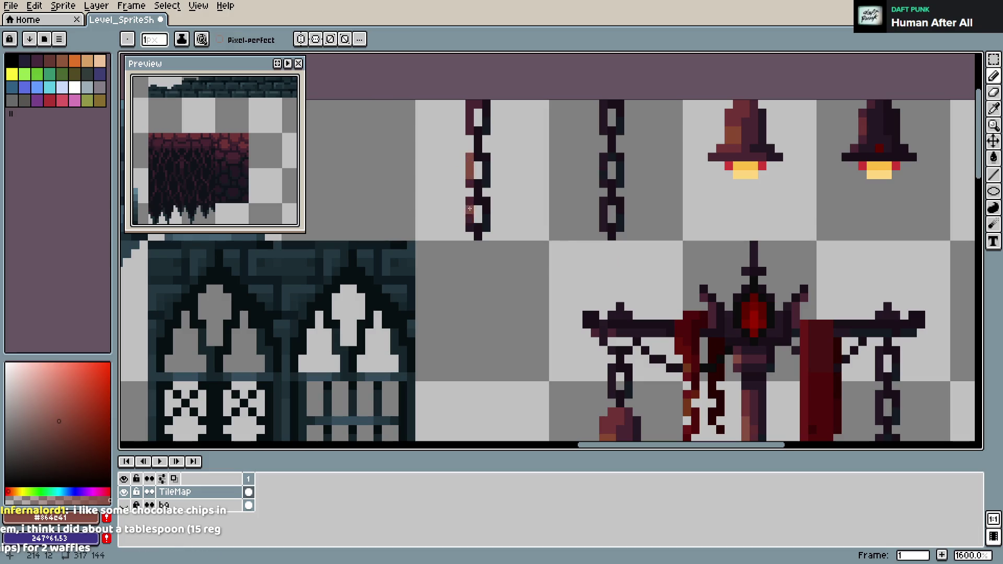
pyautogui.hotkey('ctrl', 'z')
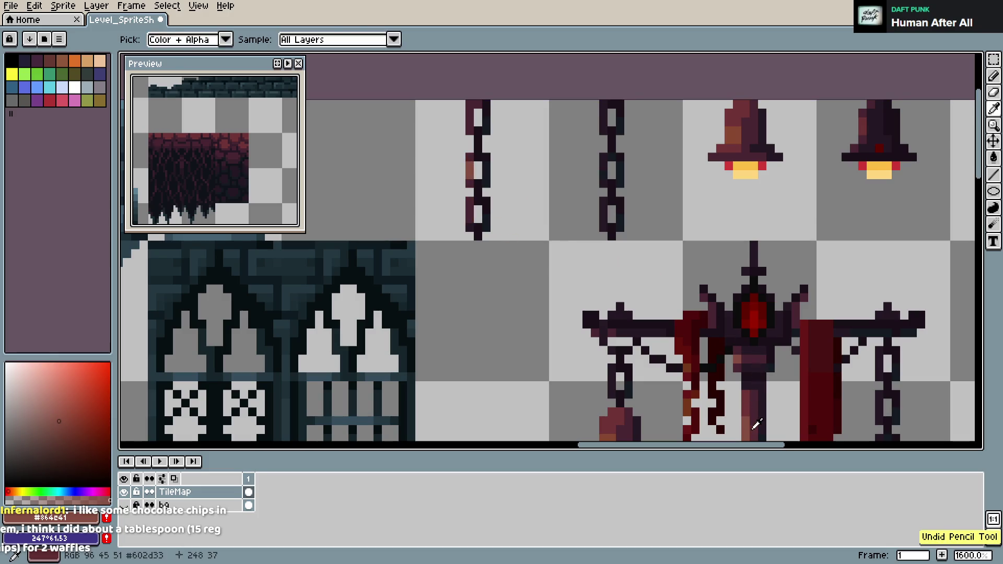
pyautogui.keyDown('alt'); pyautogui.click(756, 424); pyautogui.keyUp('alt')
pyautogui.moveTo(470, 172); pyautogui.dragTo(470, 159)
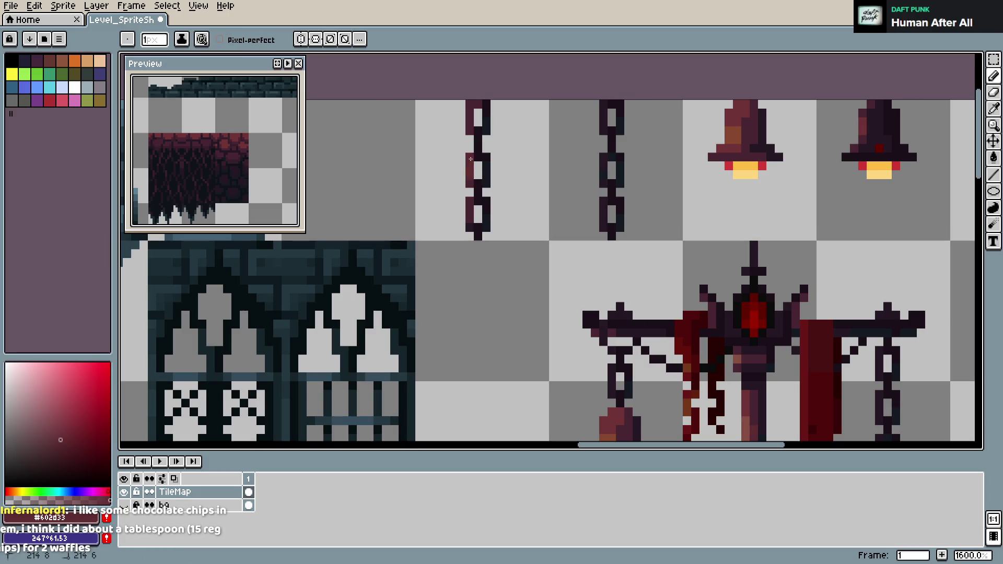
pyautogui.click(477, 105)
pyautogui.click(470, 201)
# - Paint teal from the stonework up the new chain's right edge and save
pyautogui.press('alt')
pyautogui.press('alt')
pyautogui.keyDown('alt'); pyautogui.click(416, 302); pyautogui.keyUp('alt')
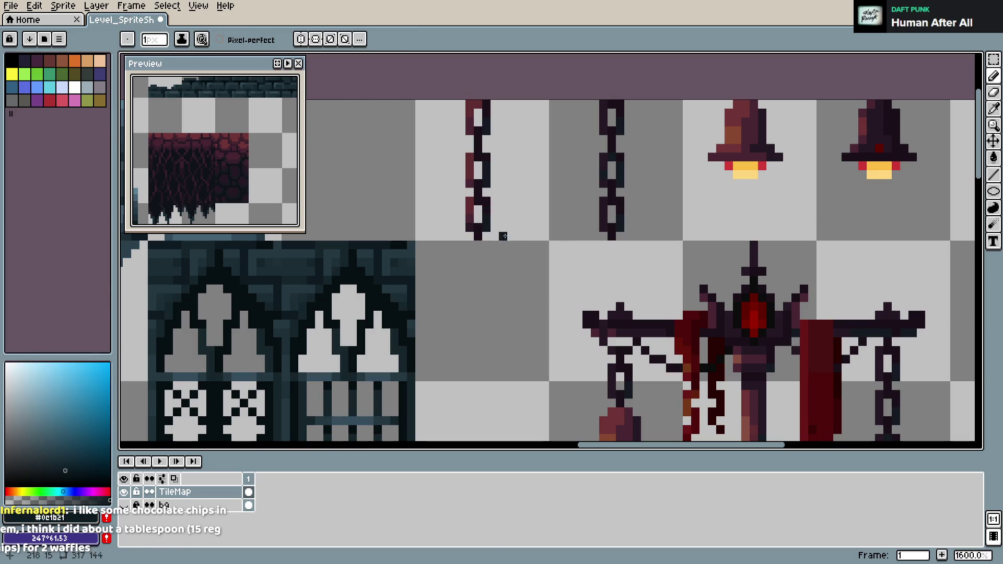
pyautogui.keyDown('alt'); pyautogui.click(403, 291); pyautogui.keyUp('alt')
pyautogui.moveTo(472, 227); pyautogui.dragTo(479, 133)
pyautogui.moveTo(479, 192); pyautogui.dragTo(477, 225)
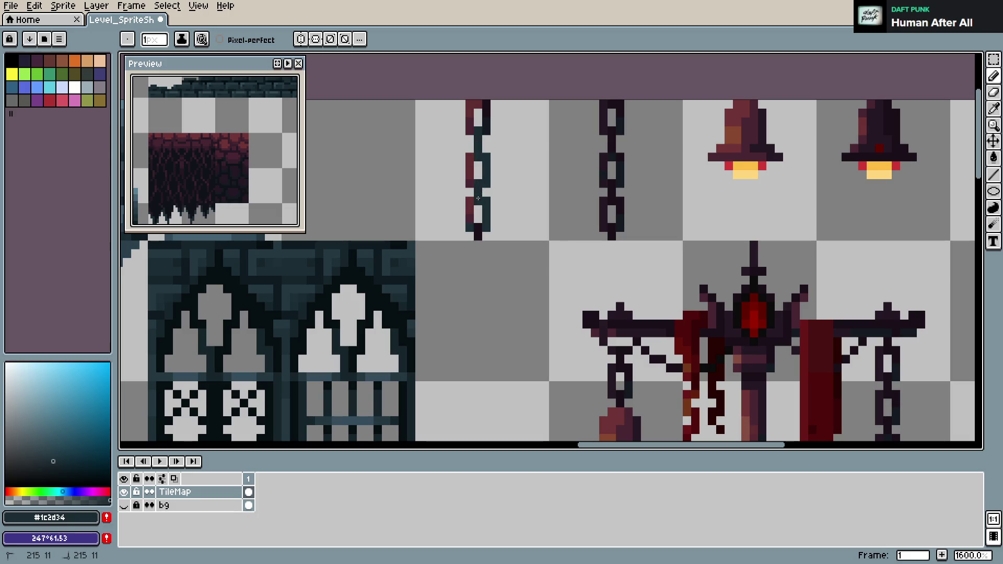
pyautogui.hotkey('ctrl', 's')
# - Shade the new chain with lighter blue-grey tones sampled from the canvas and save
pyautogui.keyDown('alt'); pyautogui.click(392, 284); pyautogui.keyUp('alt')
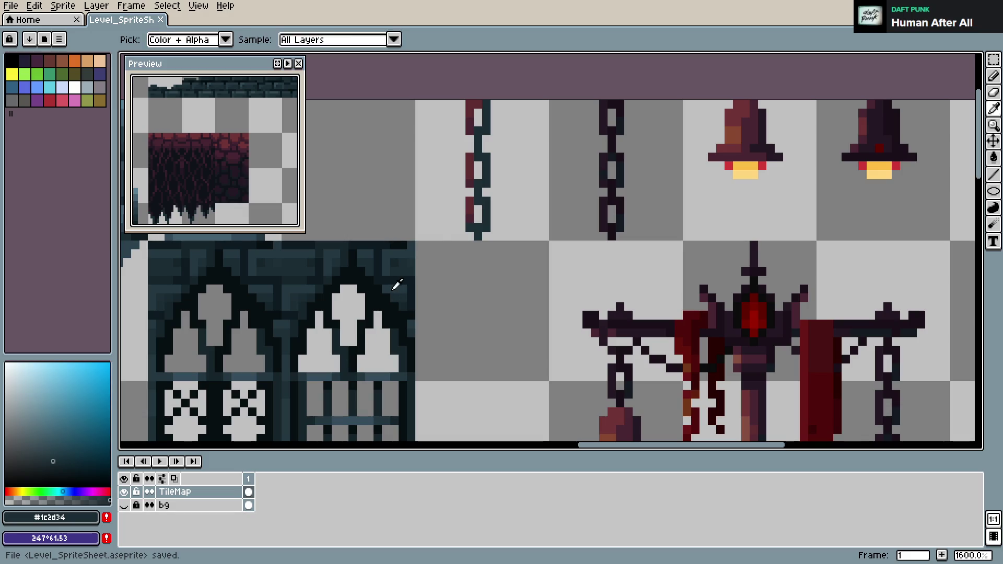
pyautogui.moveTo(476, 194); pyautogui.dragTo(477, 145)
pyautogui.scroll(-4, 320, 288)
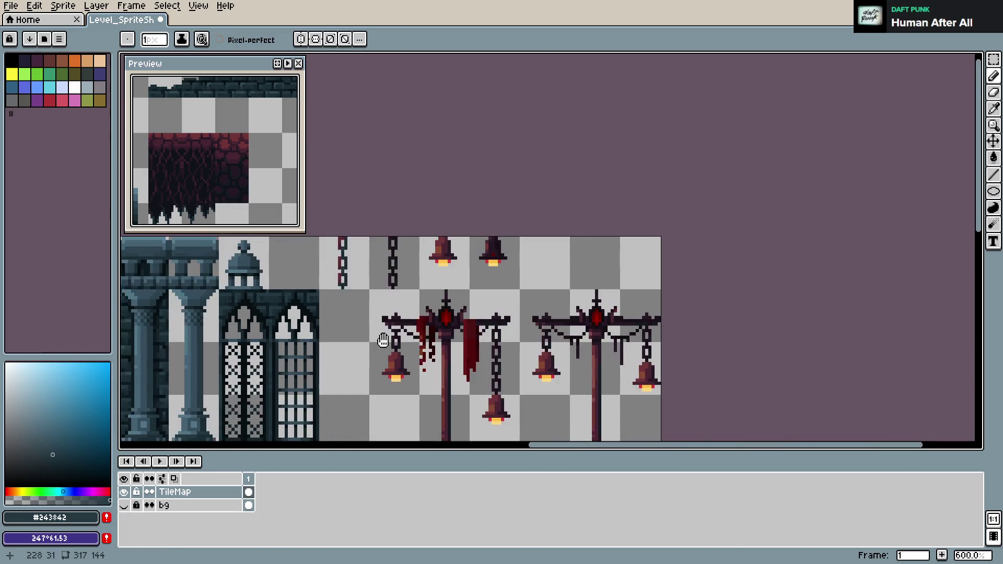
pyautogui.scroll(1, 406, 260)
pyautogui.keyDown('alt'); pyautogui.click(406, 260); pyautogui.keyUp('alt')
pyautogui.scroll(6, 610, 257)
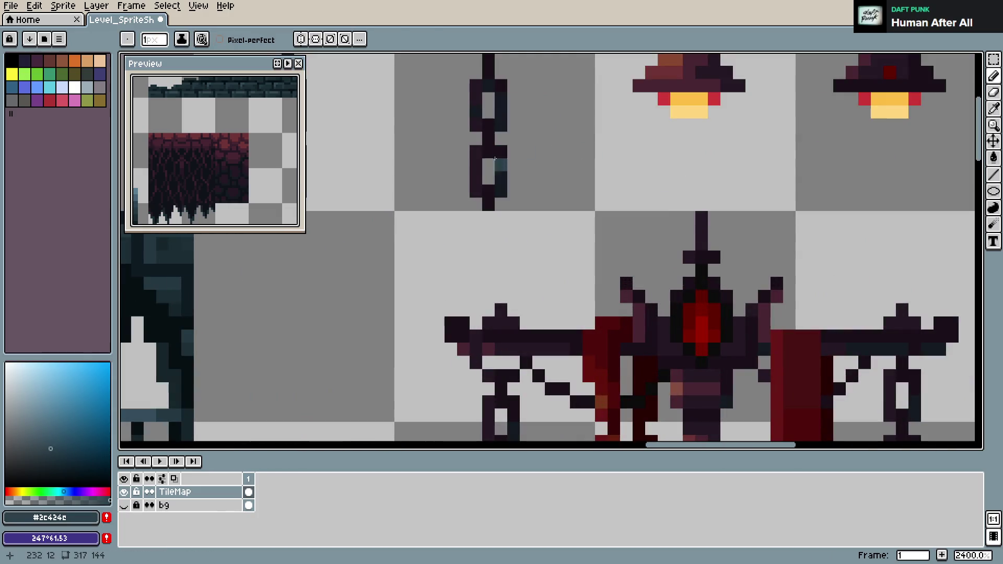
pyautogui.scroll(-2, 665, 320)
pyautogui.scroll(2, 496, 243)
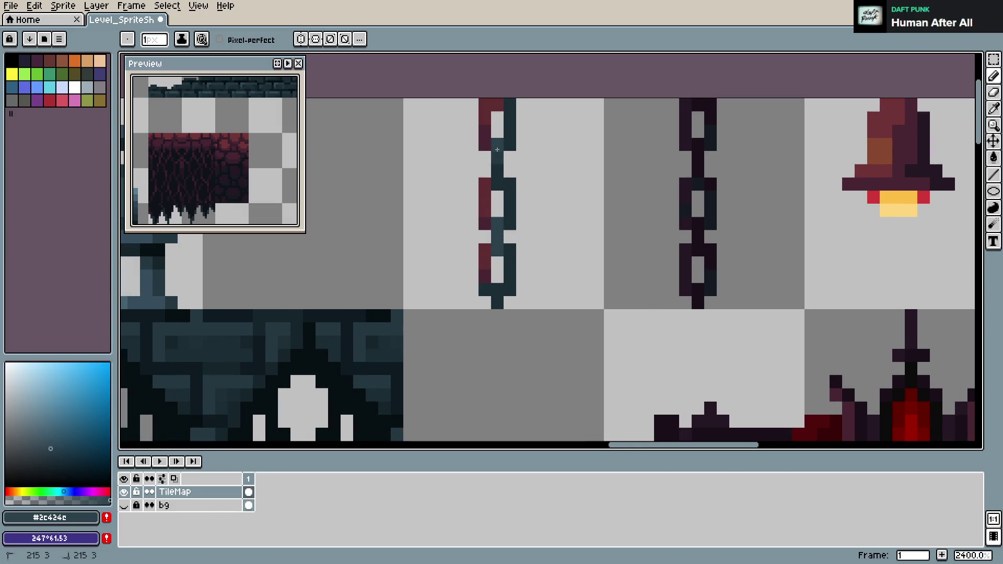
pyautogui.scroll(-2, 537, 278)
pyautogui.scroll(-2, 537, 285)
pyautogui.scroll(4, 546, 293)
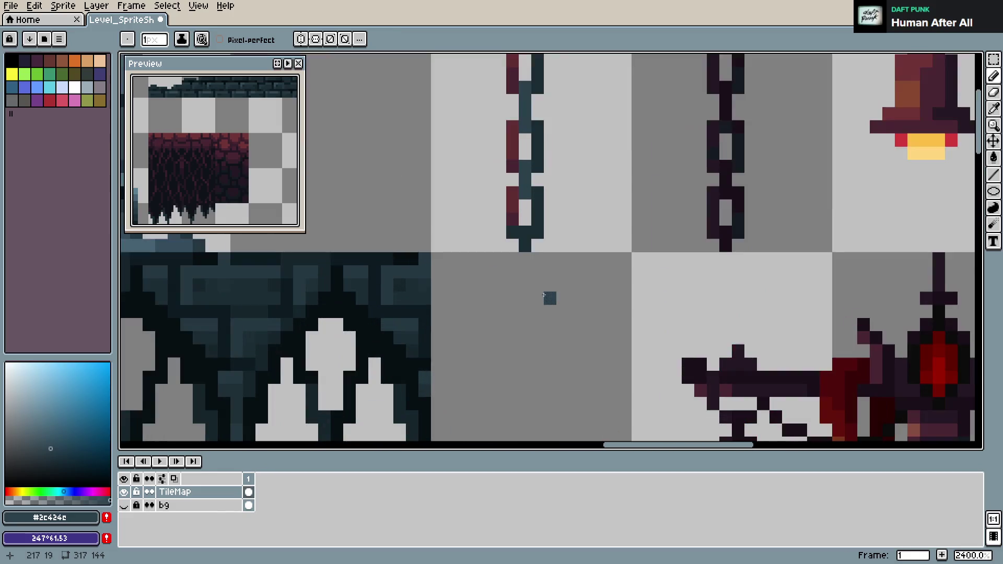
pyautogui.hotkey('ctrl', 's')
# - Try darkening a pixel on the chain's right edge, undo it, and save the sprite sheet
pyautogui.scroll(-4, 618, 248)
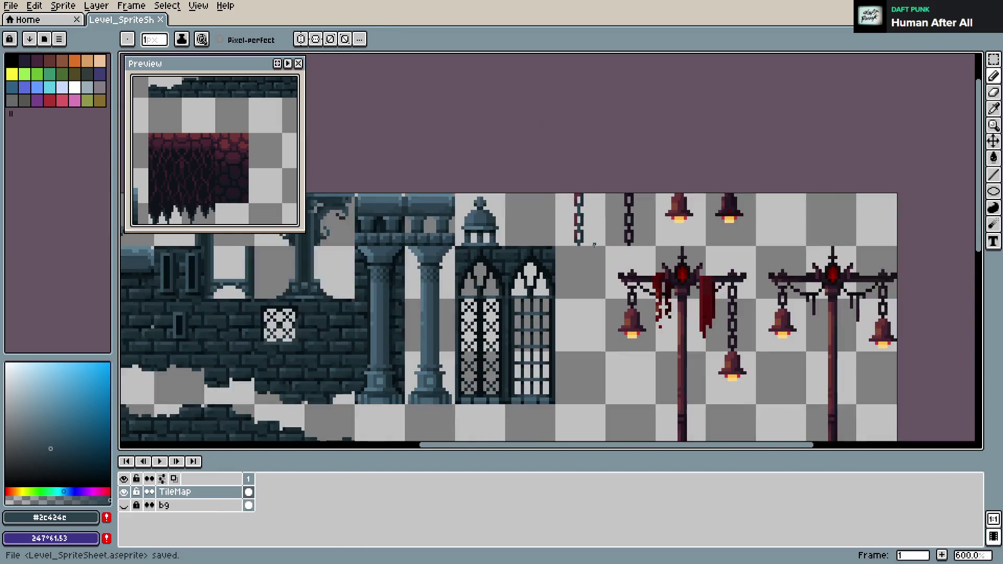
pyautogui.scroll(5, 596, 231)
pyautogui.scroll(-2, 527, 233)
pyautogui.keyDown('alt'); pyautogui.click(553, 213); pyautogui.keyUp('alt')
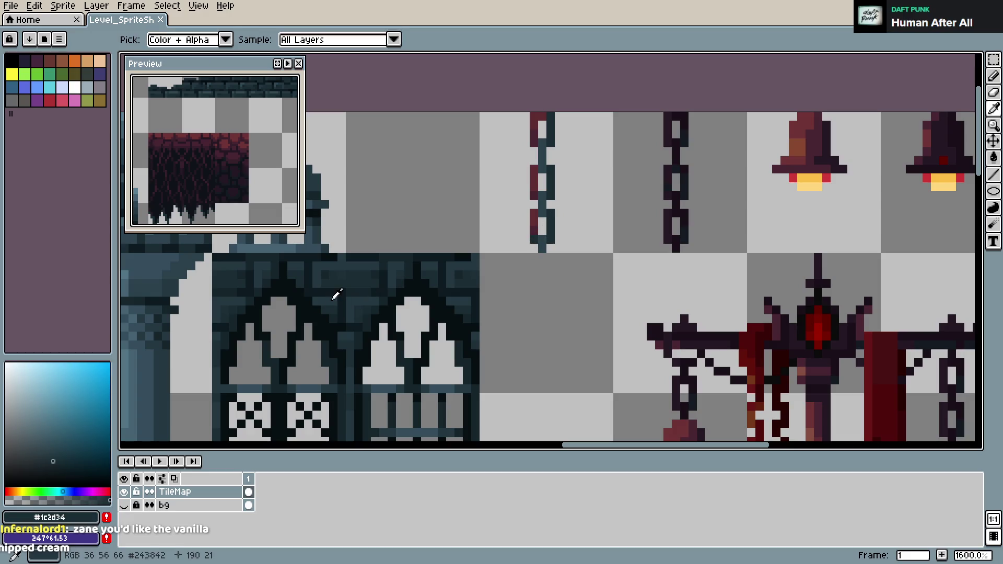
pyautogui.keyDown('alt'); pyautogui.click(339, 292); pyautogui.keyUp('alt')
pyautogui.click(550, 235)
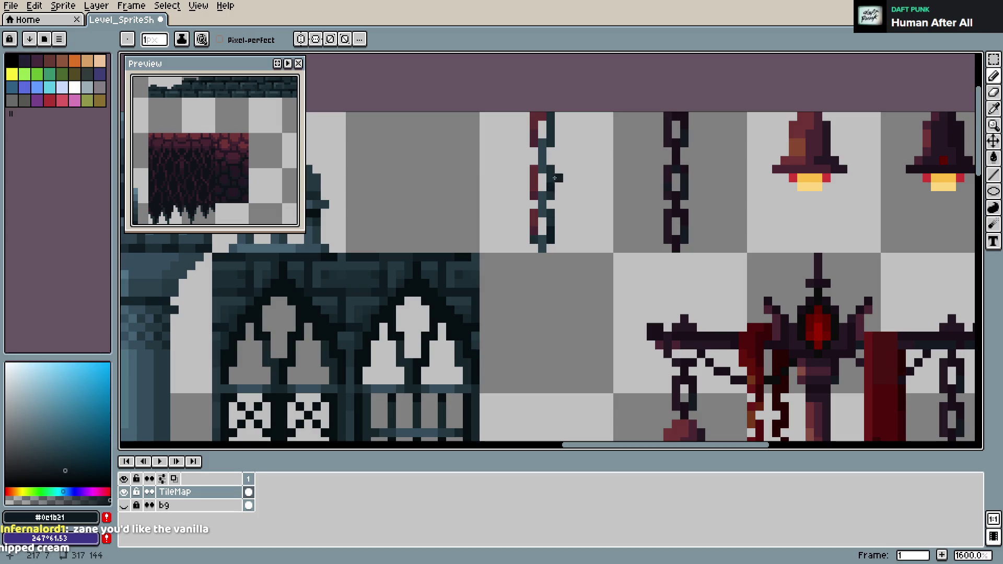
pyautogui.hotkey('ctrl', 'z')
pyautogui.hotkey('ctrl', 's')
pyautogui.press('Return')
# - Export the sprite sheet image and save Level_SpriteSheet.aseprite
pyautogui.press('3')
pyautogui.hotkey('ctrl', 'e')
pyautogui.click(425, 205)
pyautogui.hotkey('ctrl', 'e')
pyautogui.click(368, 211)
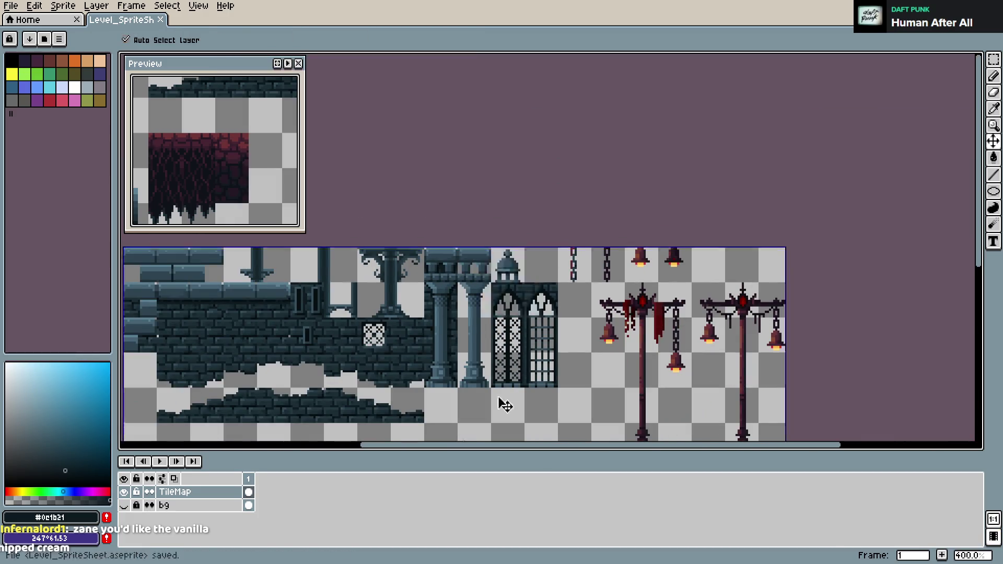
pyautogui.hotkey('ctrl', 's')
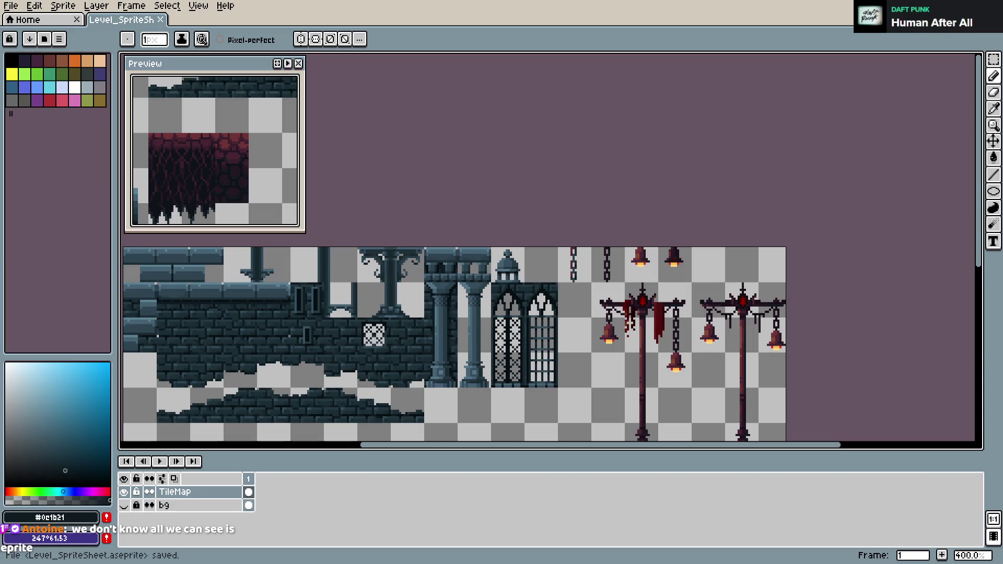
pyautogui.scroll(2, 685, 222)
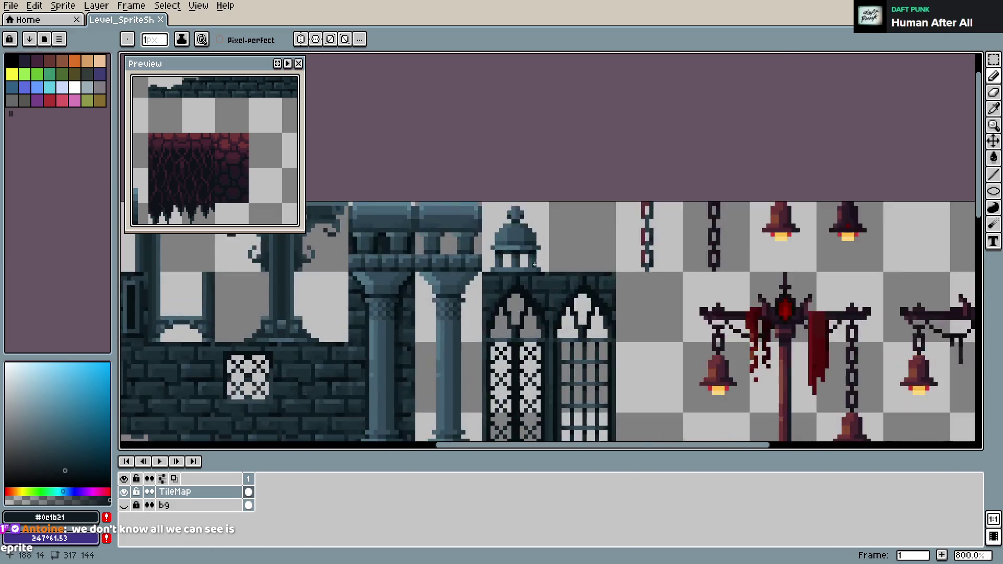
# - Paint rusty brown and dark maroon from the bell along the left chain's edge, then save
pyautogui.scroll(3, 685, 222)
pyautogui.scroll(-3, 513, 276)
pyautogui.scroll(1, 533, 246)
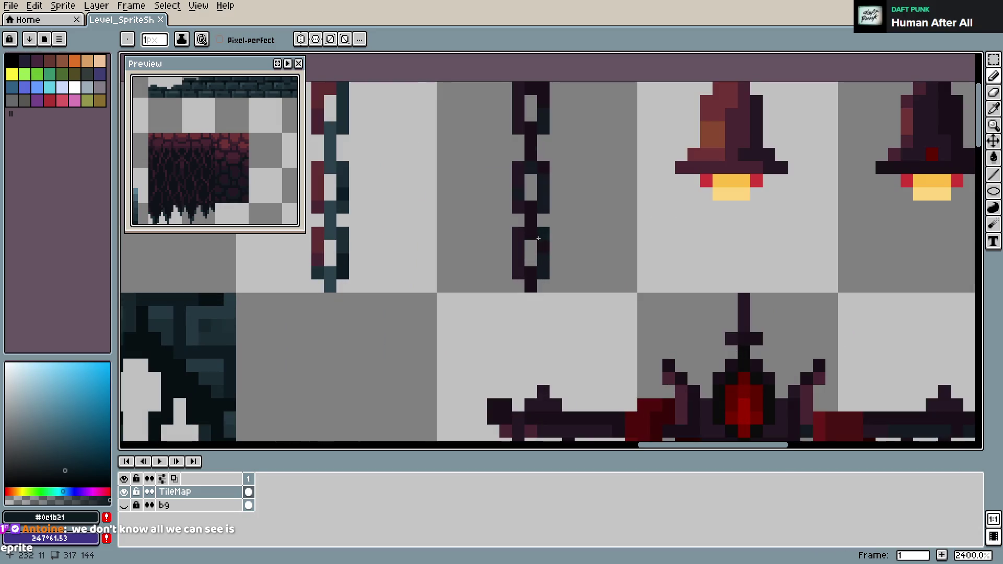
pyautogui.press('i')
pyautogui.click(722, 146)
pyautogui.keyDown('alt'); pyautogui.click(710, 135); pyautogui.keyUp('alt')
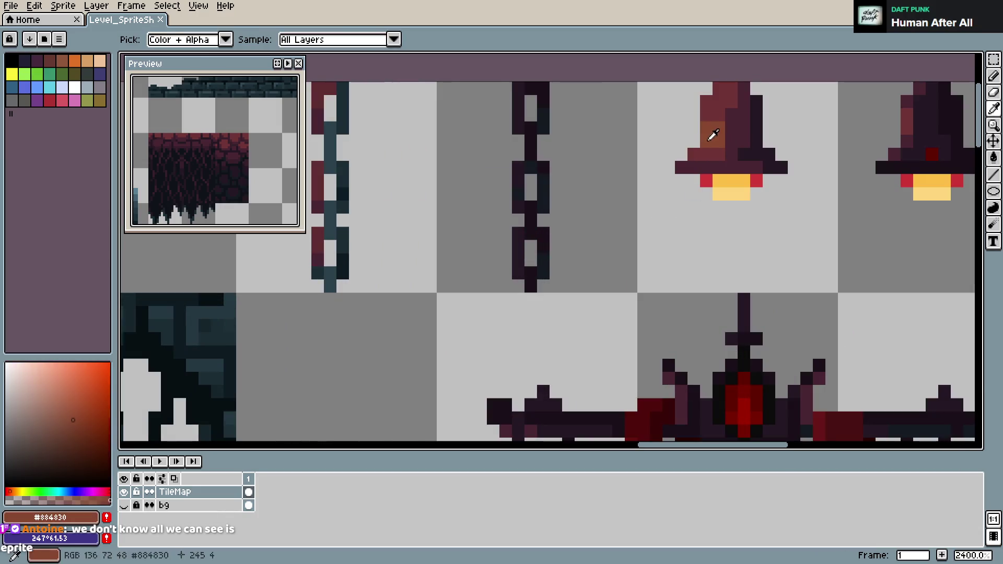
pyautogui.click(317, 181)
pyautogui.keyDown('alt'); pyautogui.click(317, 194); pyautogui.keyUp('alt')
pyautogui.click(344, 193)
pyautogui.moveTo(347, 122); pyautogui.dragTo(345, 89)
pyautogui.hotkey('ctrl', 's')
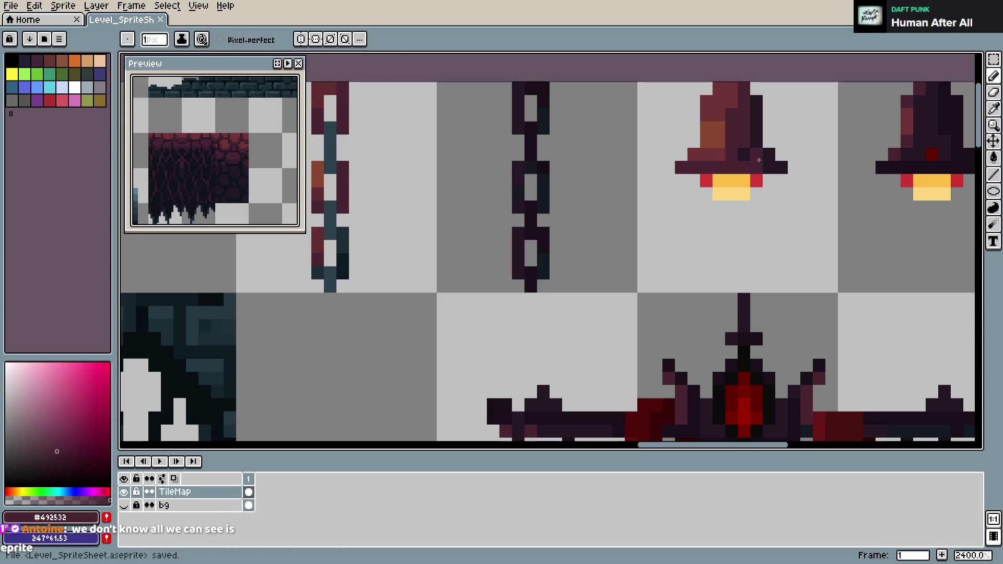
# - Add a near-black #251924 pixel and a rusty brown #884830 link pixel to the left chain
pyautogui.moveTo(587, 336); pyautogui.dragTo(639, 328)
pyautogui.keyDown('alt'); pyautogui.click(763, 408); pyautogui.keyUp('alt')
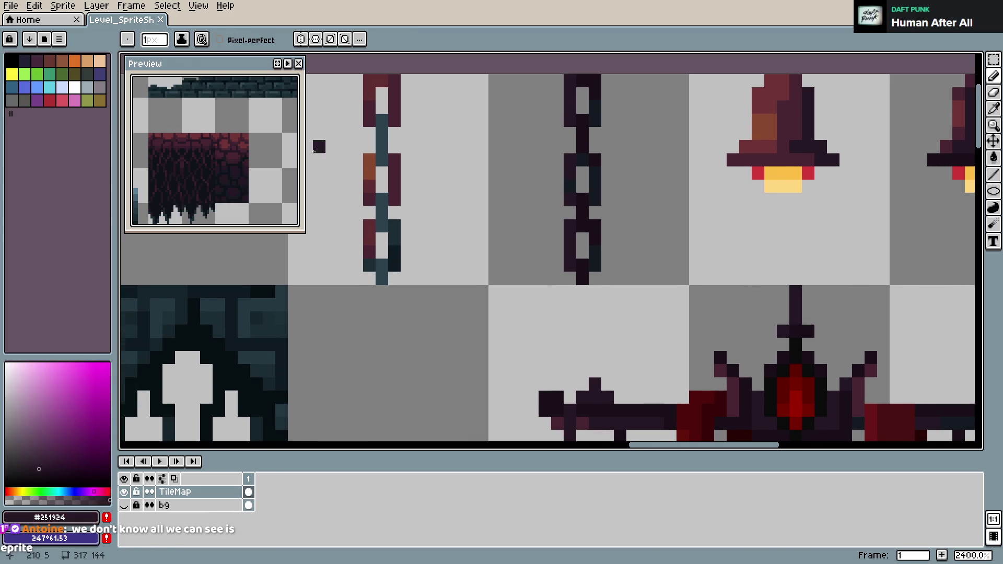
pyautogui.click(391, 197)
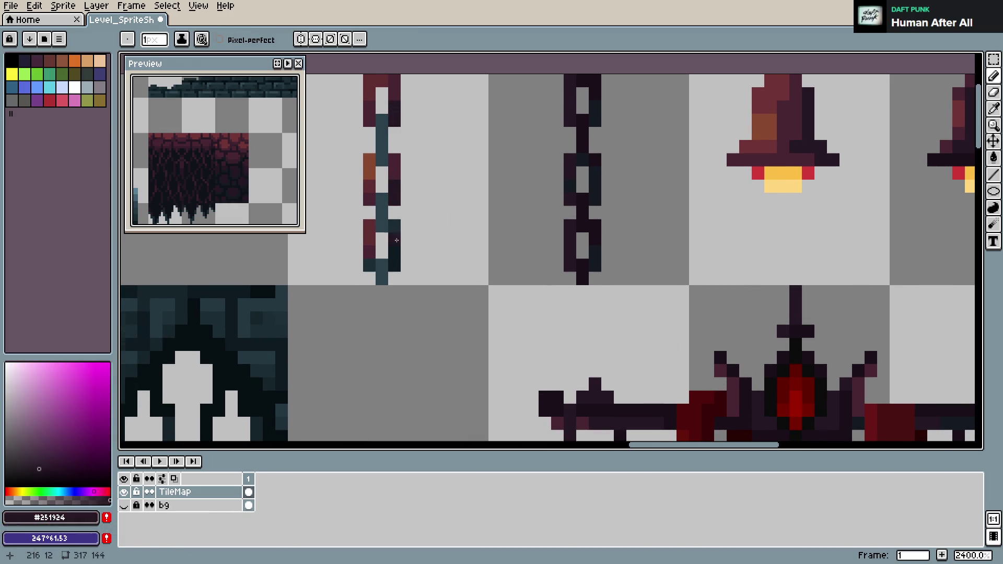
pyautogui.press('alt')
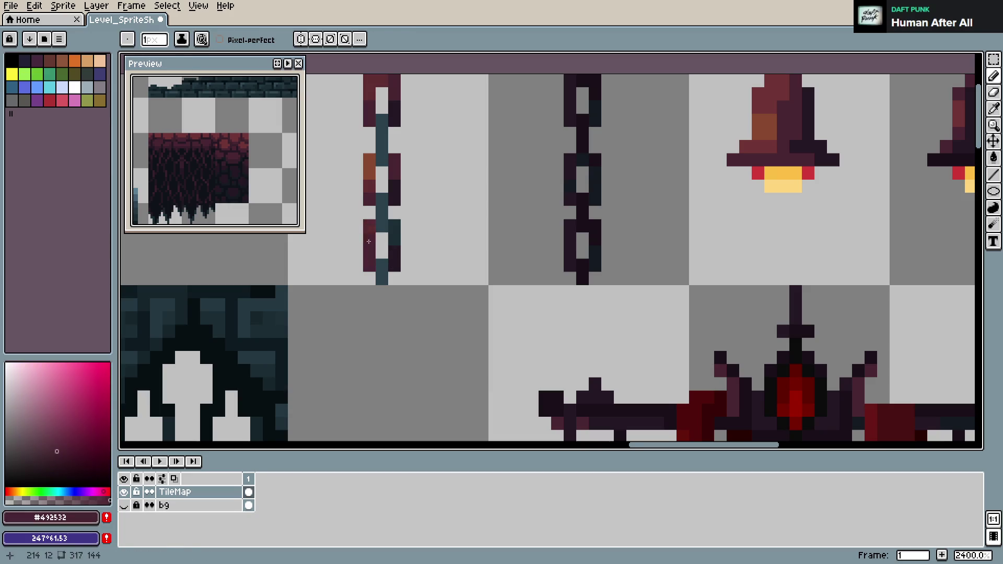
pyautogui.keyDown('alt'); pyautogui.click(370, 162); pyautogui.keyUp('alt')
pyautogui.click(369, 239)
pyautogui.keyDown('alt'); pyautogui.click(373, 183); pyautogui.keyUp('alt')
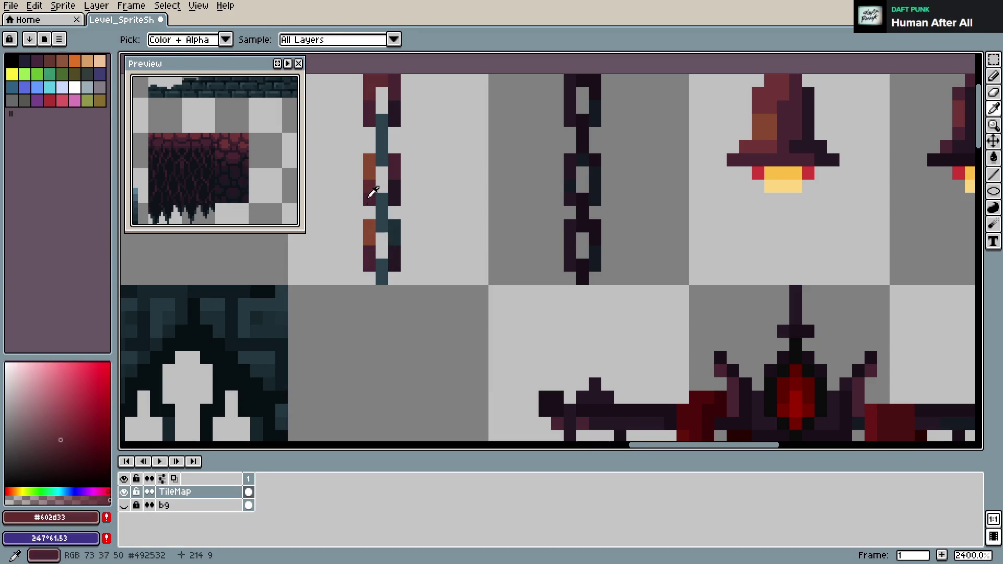
pyautogui.keyDown('alt'); pyautogui.click(372, 105); pyautogui.keyUp('alt')
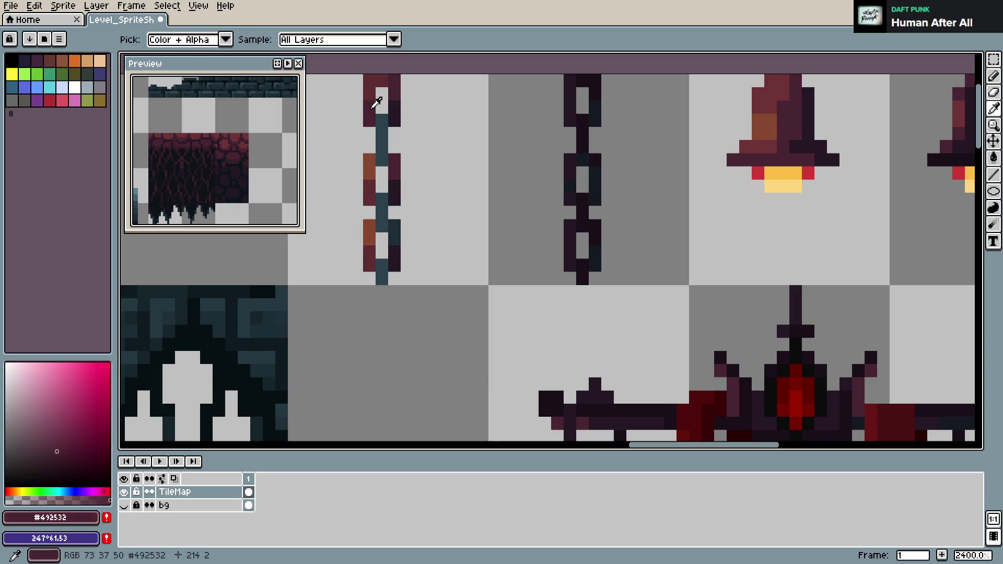
# - Recolour the upper chain links in #884830, #602d33 and #492532 rust tones and save
pyautogui.moveTo(379, 163); pyautogui.dragTo(411, 222)
pyautogui.keyDown('alt'); pyautogui.click(406, 224); pyautogui.keyUp('alt')
pyautogui.click(401, 152)
pyautogui.click(401, 166)
pyautogui.keyDown('alt'); pyautogui.click(401, 241); pyautogui.keyUp('alt')
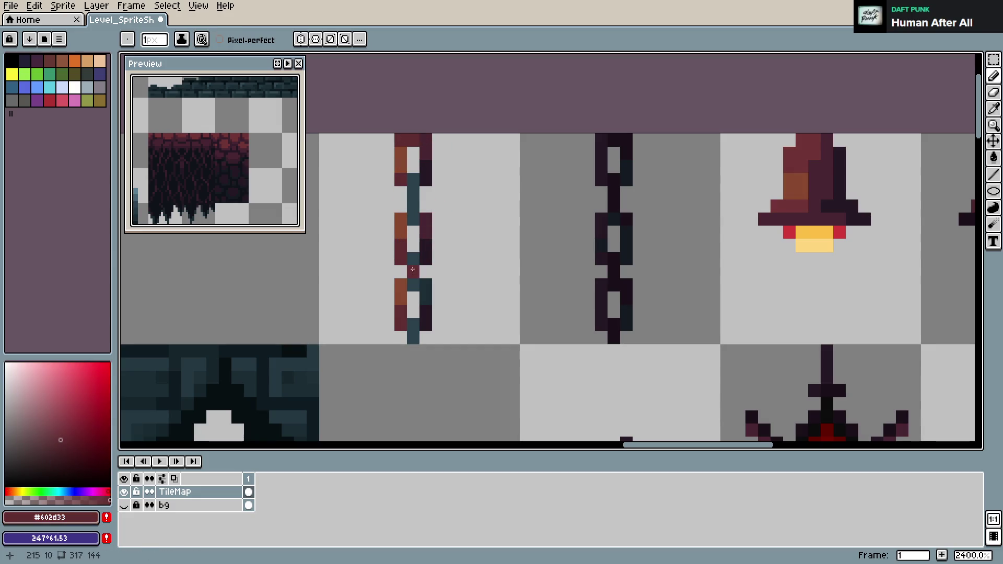
pyautogui.click(412, 272)
pyautogui.keyDown('alt'); pyautogui.click(425, 224); pyautogui.keyUp('alt')
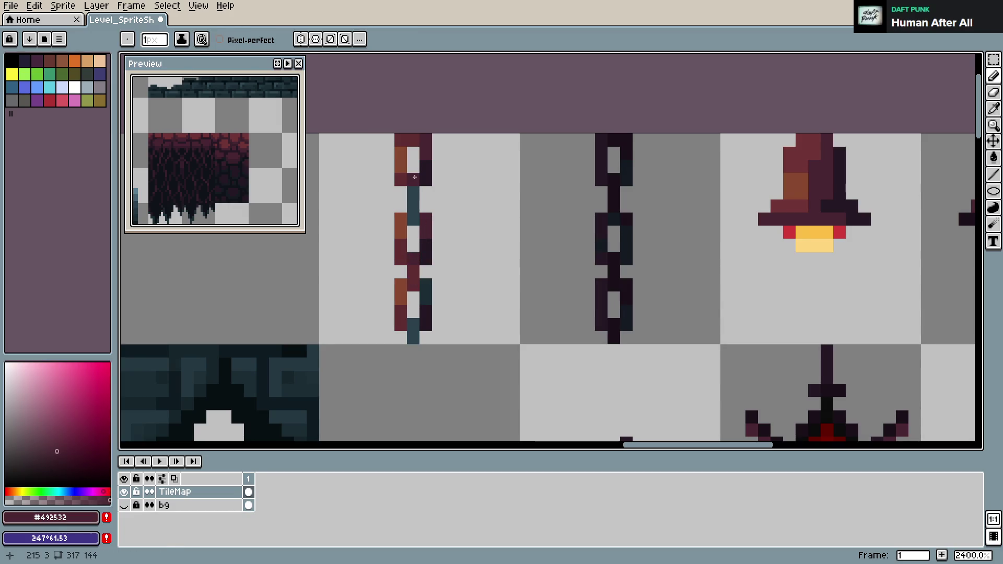
pyautogui.keyDown('alt'); pyautogui.click(417, 277); pyautogui.keyUp('alt')
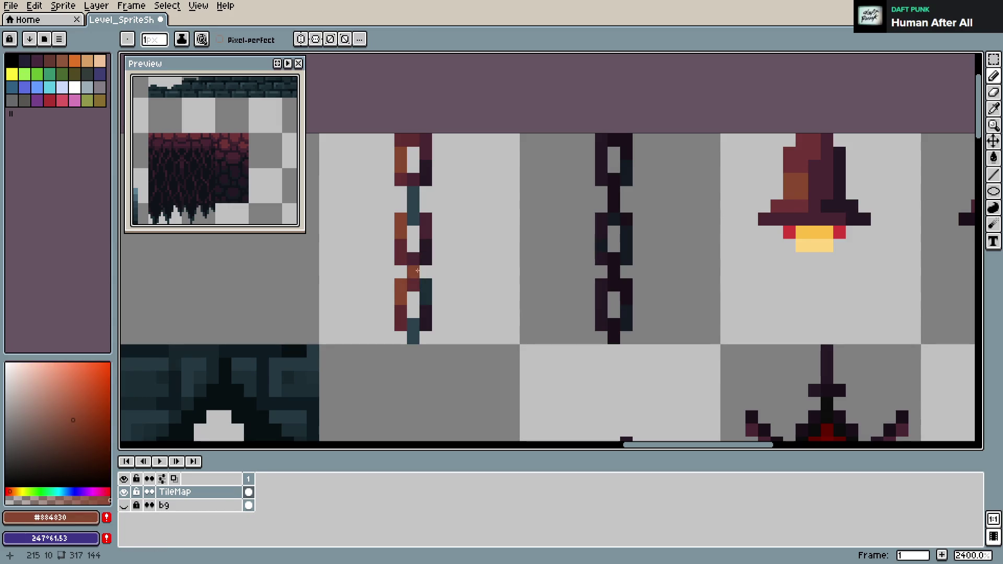
pyautogui.keyDown('alt'); pyautogui.click(421, 259); pyautogui.keyUp('alt')
pyautogui.click(412, 337)
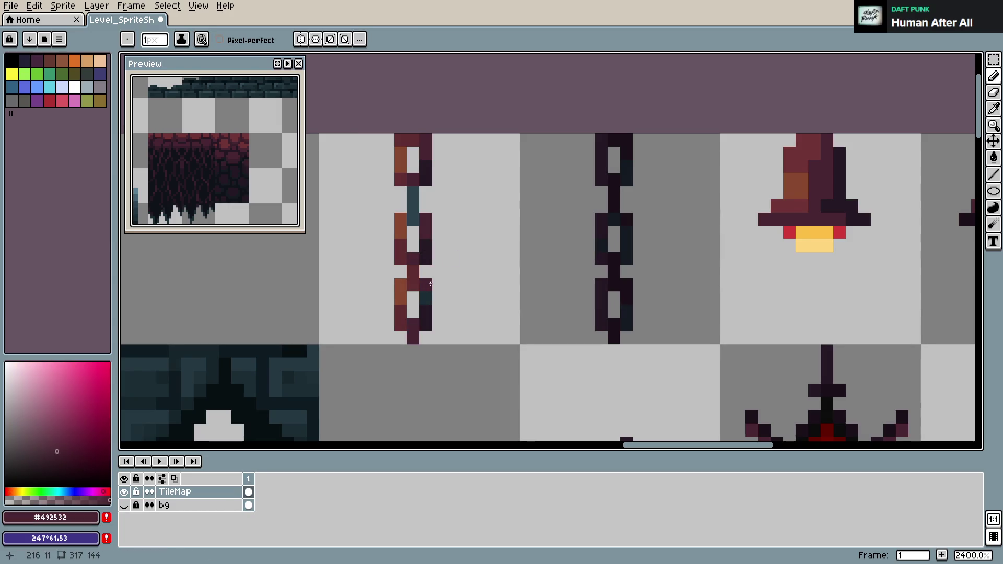
pyautogui.click(413, 192)
pyautogui.hotkey('ctrl', 's')
# - Turn the last teal chain pixel #602d33 maroon and save the sprite sheet
pyautogui.click(413, 214)
pyautogui.keyDown('alt'); pyautogui.click(420, 264); pyautogui.keyUp('alt')
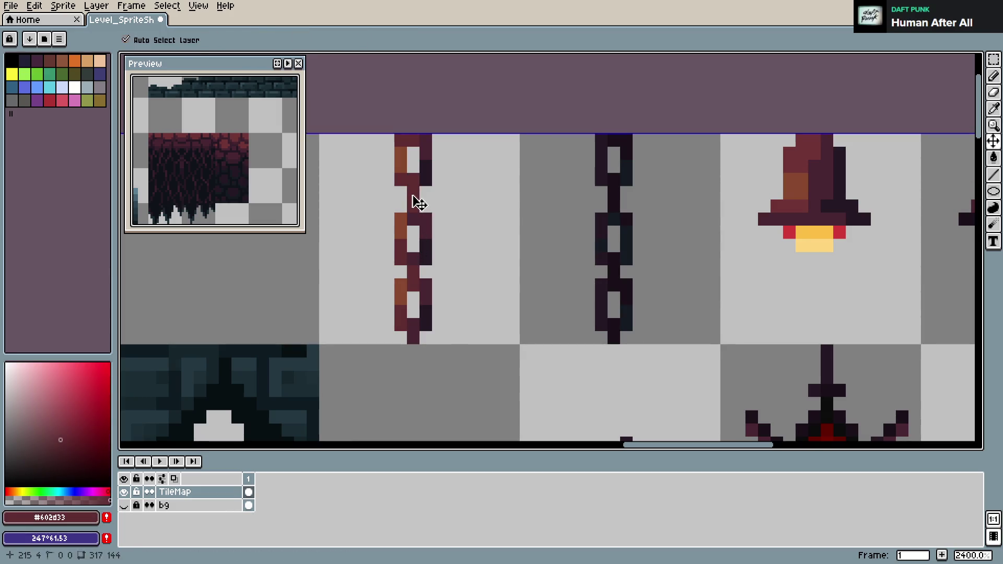
pyautogui.hotkey('ctrl', 's')
pyautogui.scroll(-5, 562, 311)
pyautogui.hotkey('ctrl', 's')
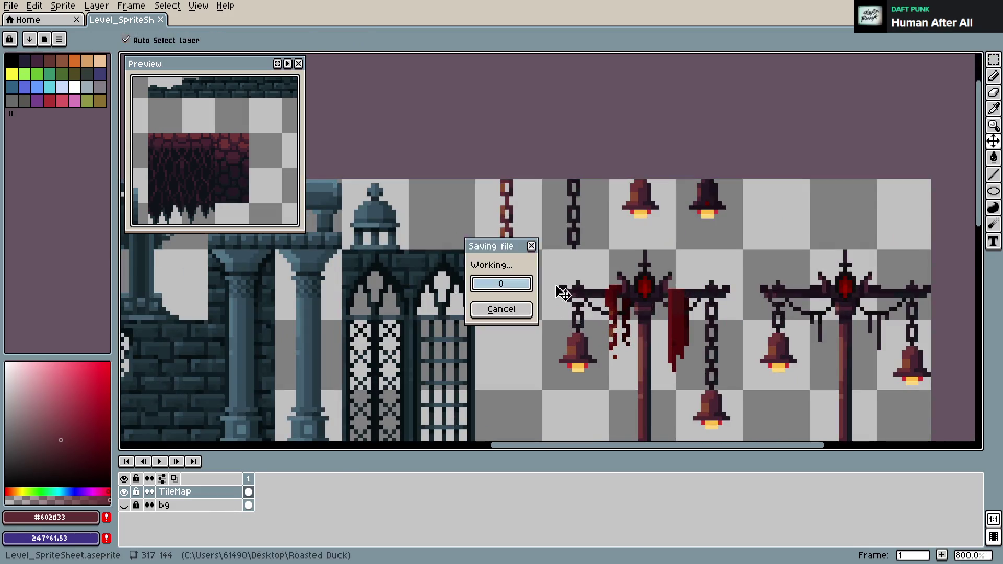
pyautogui.scroll(4, 505, 214)
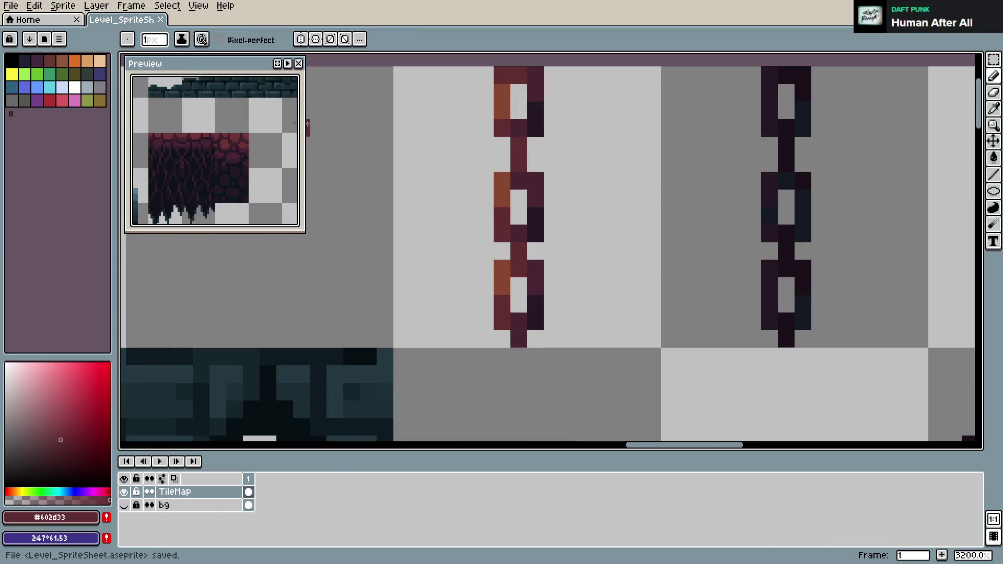
# - Bring up the sprite sheet's PNG export settings
pyautogui.hotkey('ctrl', 'alt', 'shift', 's')
pyautogui.click(432, 210)
pyautogui.hotkey('ctrl', 'alt', 'shift', 's')
pyautogui.click(403, 213)
pyautogui.hotkey('ctrl', 'alt', 'shift', 's')
# - Export Level_SpriteSheet.png, save the GDevelop castle level, then re-export the sheet from Aseprite
pyautogui.click(394, 212)
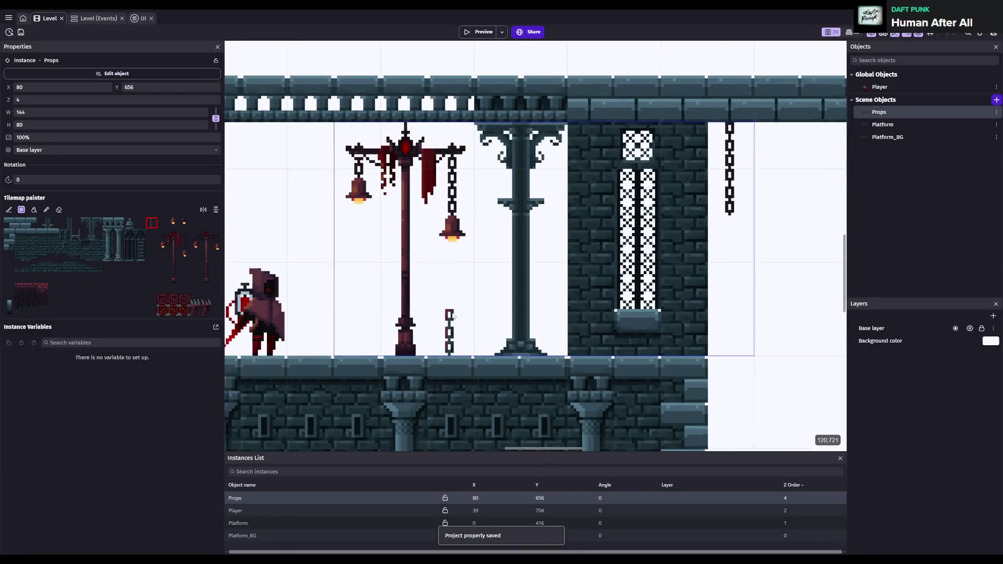
pyautogui.hotkey('ctrl', 's')
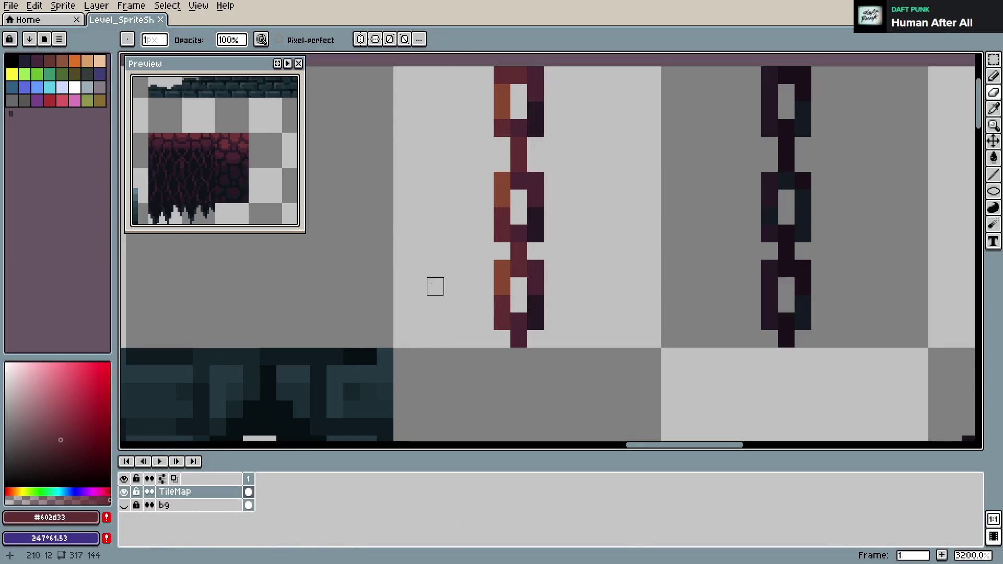
pyautogui.hotkey('ctrl', 'alt', 'shift', 's')
pyautogui.click(365, 209)
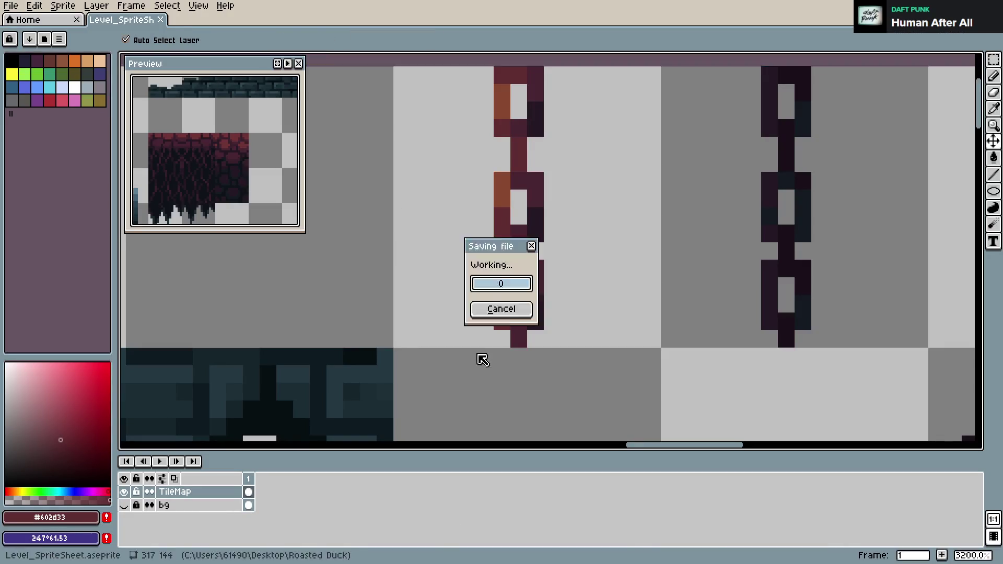
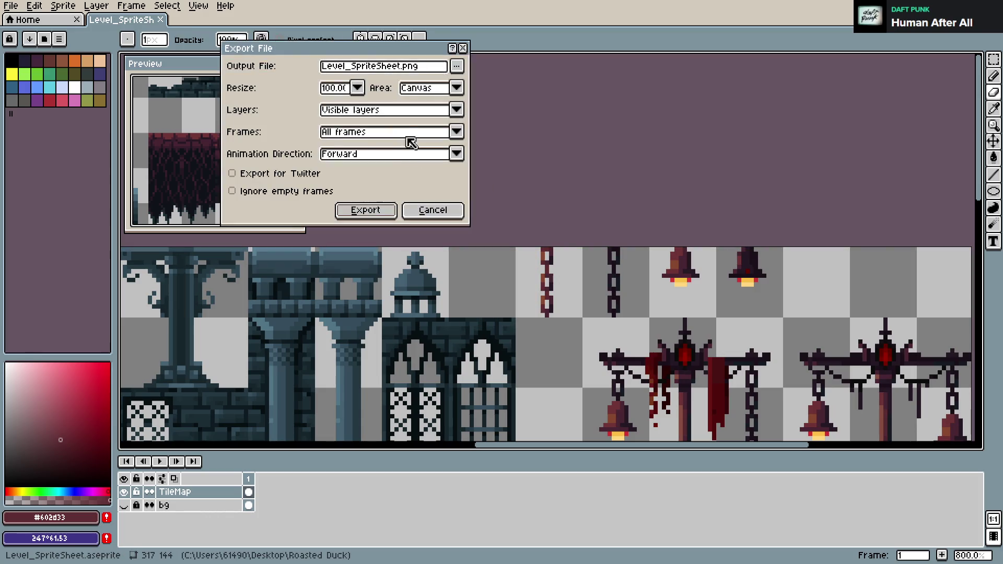
# - Export the sheet to Level_SpriteSheet.png at 100%, then close the sprite sheet document
pyautogui.click(456, 66)
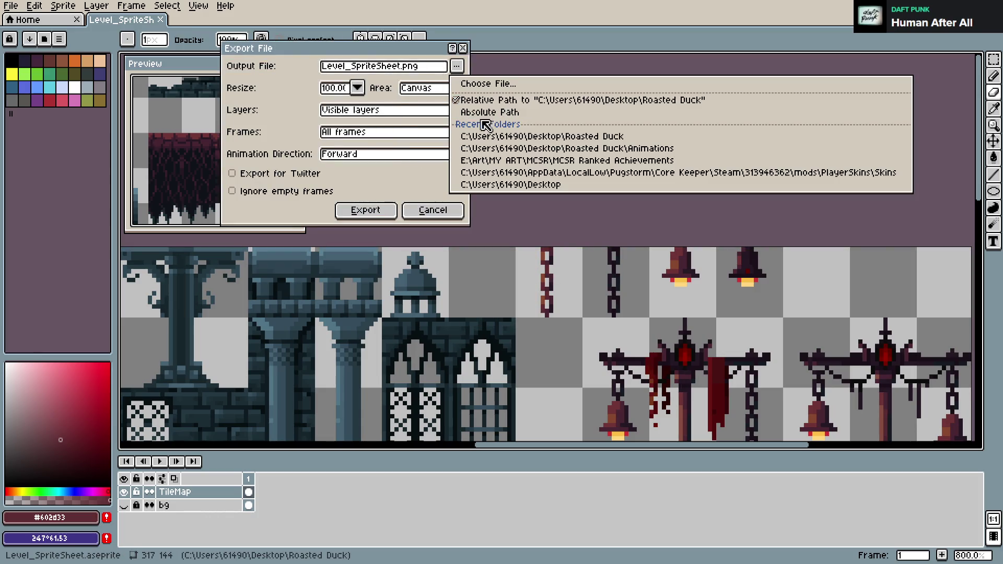
pyautogui.click(458, 194)
pyautogui.press('Escape')
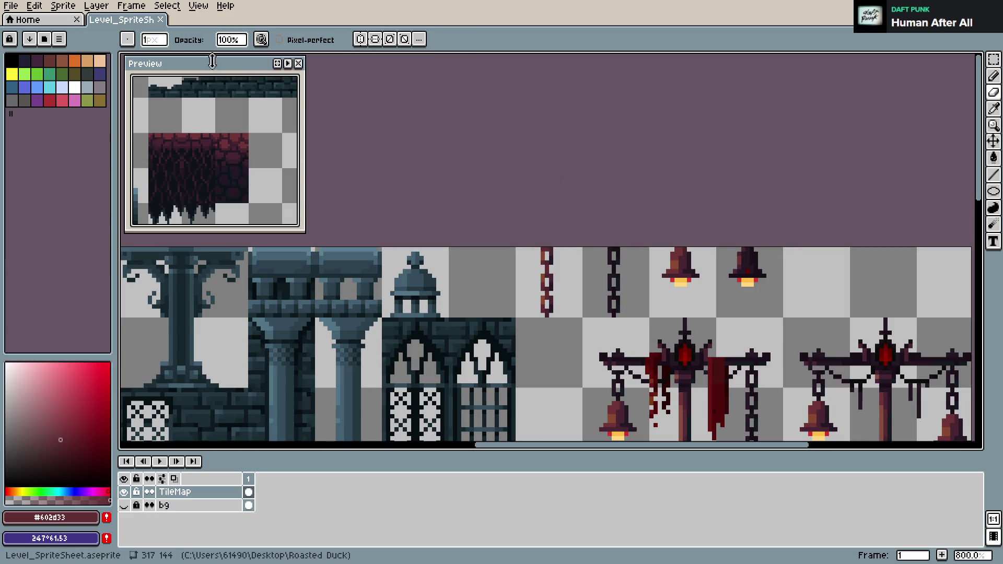
pyautogui.click(160, 20)
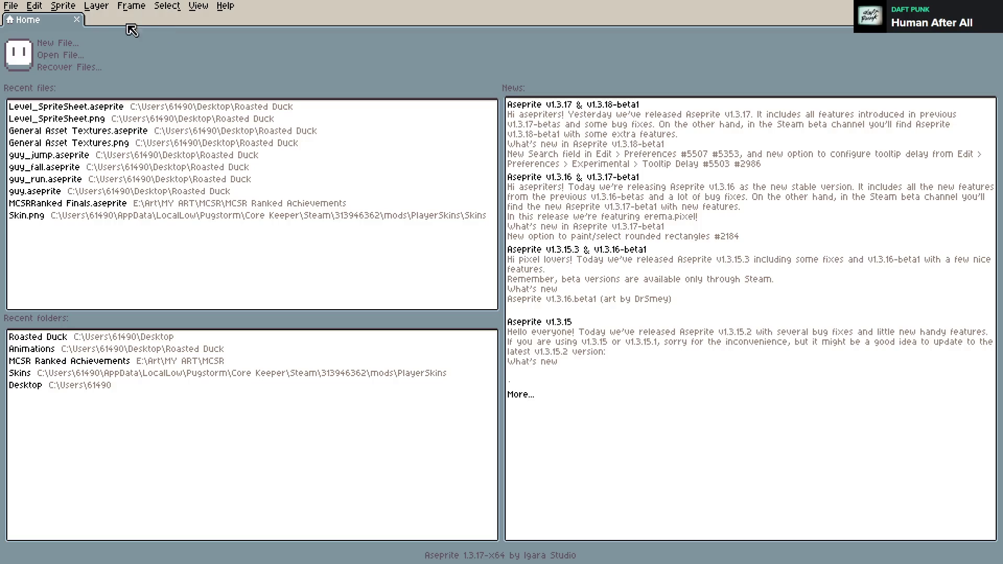
# - Open Level_SpriteSheet.png from recent files, zoom in on its pixels, then close it
pyautogui.click(58, 119)
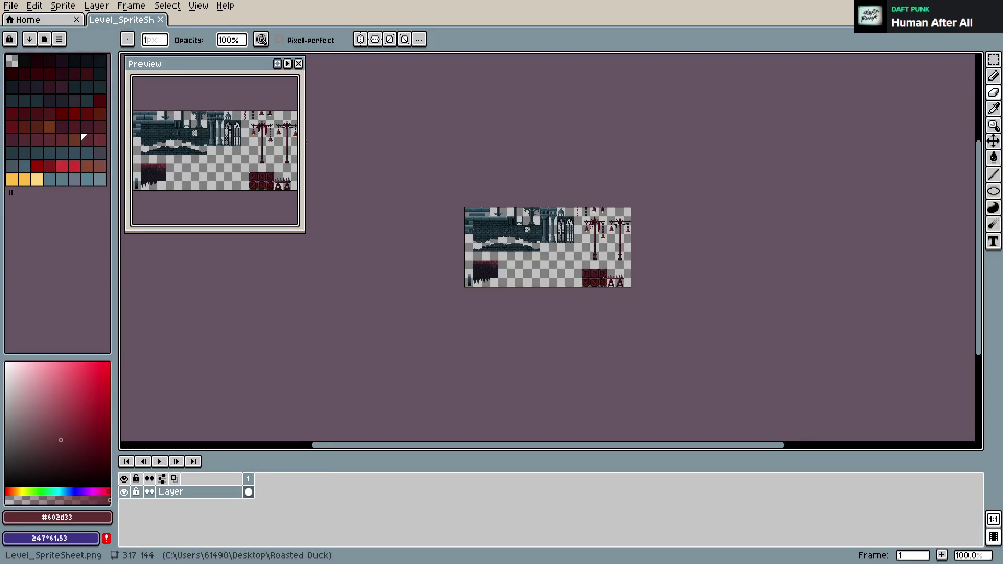
pyautogui.scroll(3, 550, 217)
pyautogui.scroll(-1, 551, 218)
pyautogui.scroll(2, 551, 218)
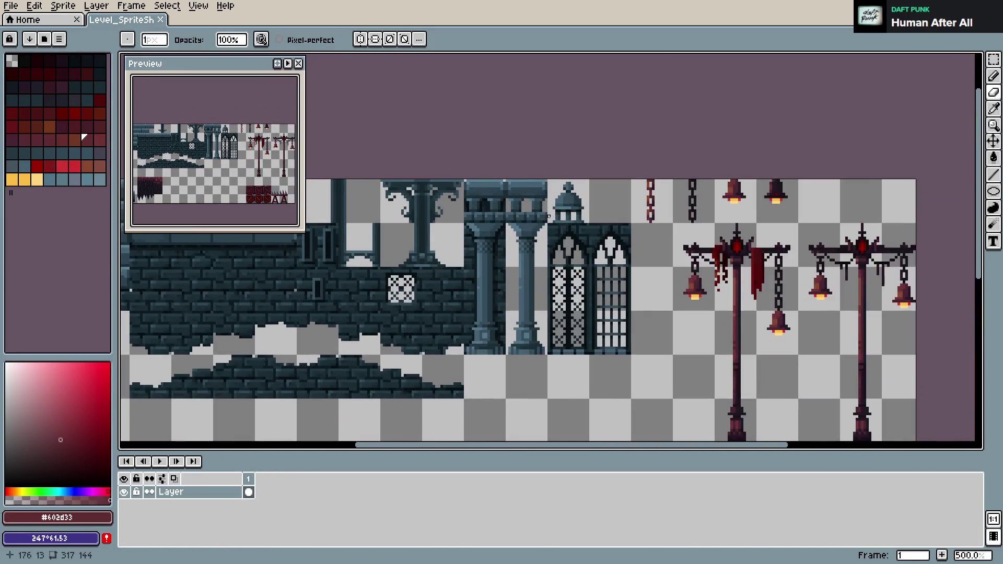
pyautogui.scroll(2, 585, 211)
pyautogui.scroll(6, 628, 208)
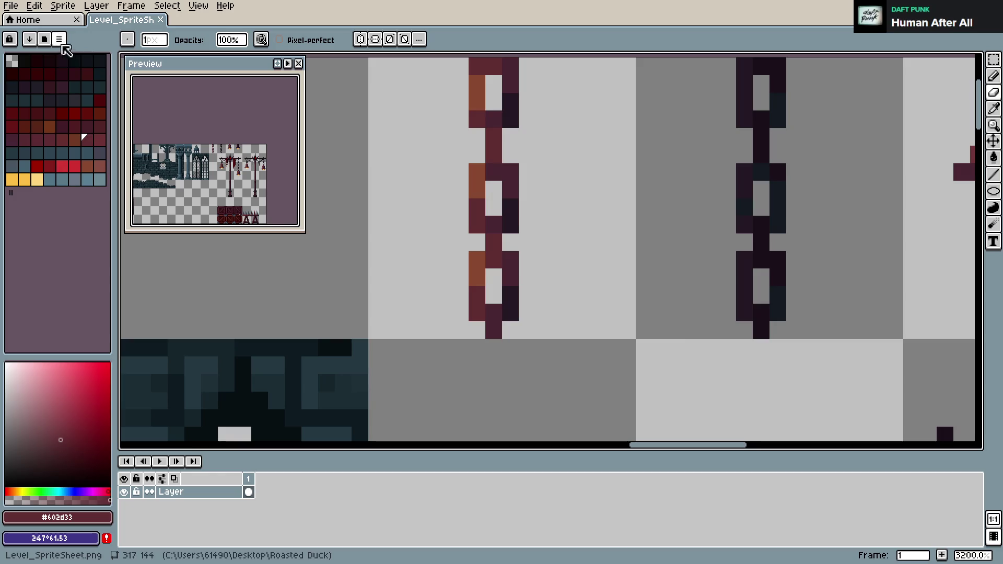
pyautogui.click(160, 20)
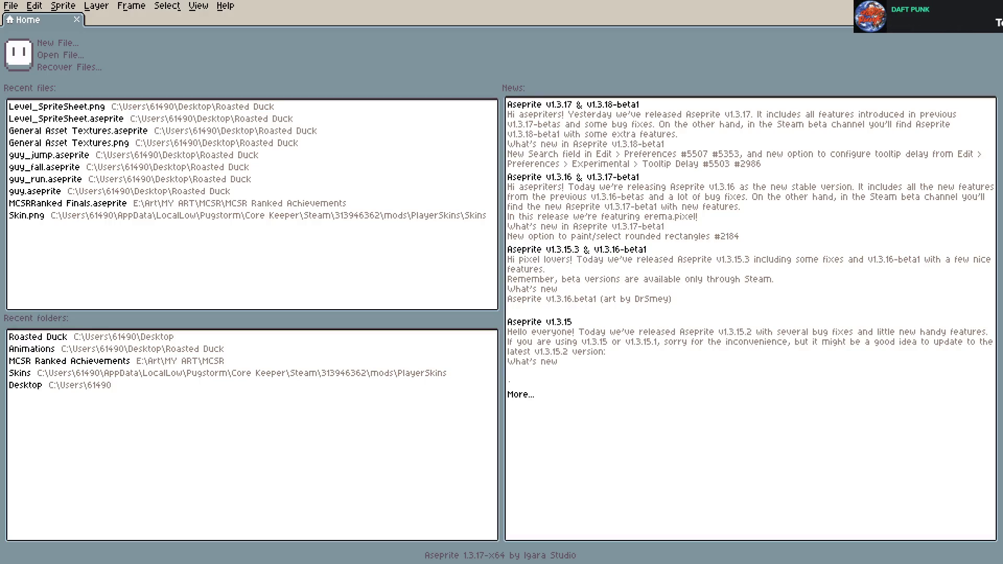
# - Reopen Level_SpriteSheet.aseprite from the Home page's recent files for editing
pyautogui.click(77, 123)
# - Move the left chain tile down into the tile below, nudge it one pixel, and save
pyautogui.scroll(5, 546, 241)
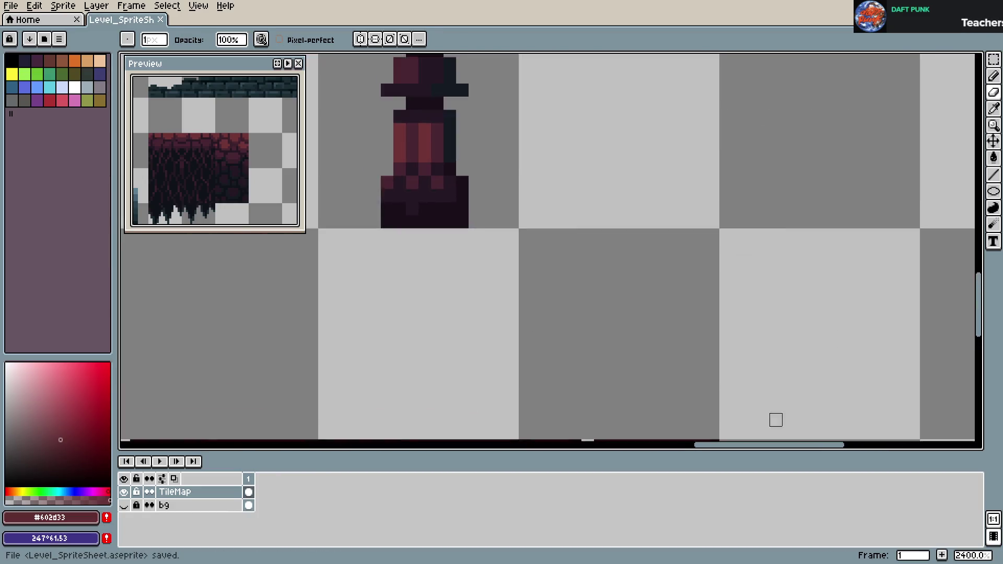
pyautogui.scroll(-2, 545, 241)
pyautogui.scroll(3, 545, 242)
pyautogui.scroll(2, 555, 343)
pyautogui.scroll(1, 562, 275)
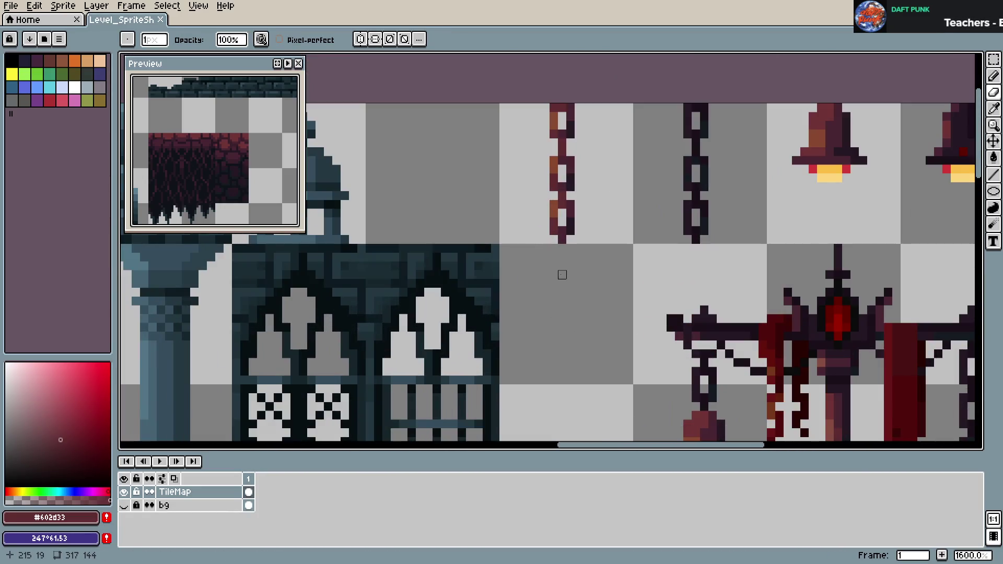
pyautogui.press('m')
pyautogui.moveTo(532, 102); pyautogui.dragTo(601, 245)
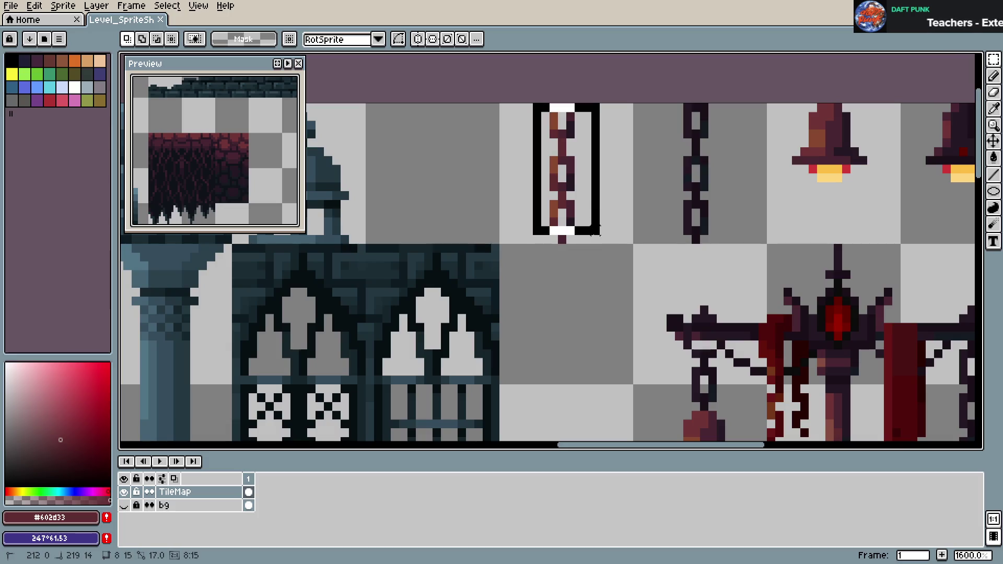
pyautogui.moveTo(567, 196)
pyautogui.mouseDown()
pyautogui.moveTo(538, 335)
pyautogui.moveTo(603, 335)
pyautogui.moveTo(604, 325)
pyautogui.moveTo(602, 340)
pyautogui.mouseUp()
pyautogui.moveTo(590, 383); pyautogui.dragTo(606, 403)
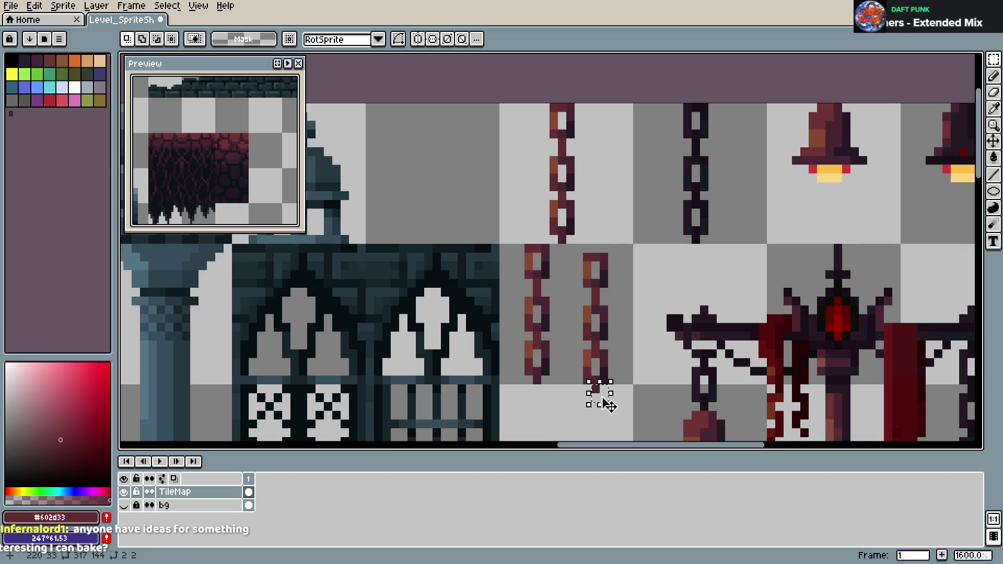
pyautogui.hotkey('ctrl', 's')
# - Copy a chain segment onto the lower chain's end and save
pyautogui.scroll(-1, 664, 335)
pyautogui.moveTo(664, 335); pyautogui.dragTo(645, 298)
pyautogui.moveTo(561, 155)
pyautogui.mouseDown()
pyautogui.moveTo(590, 225)
pyautogui.moveTo(604, 372)
pyautogui.mouseUp()
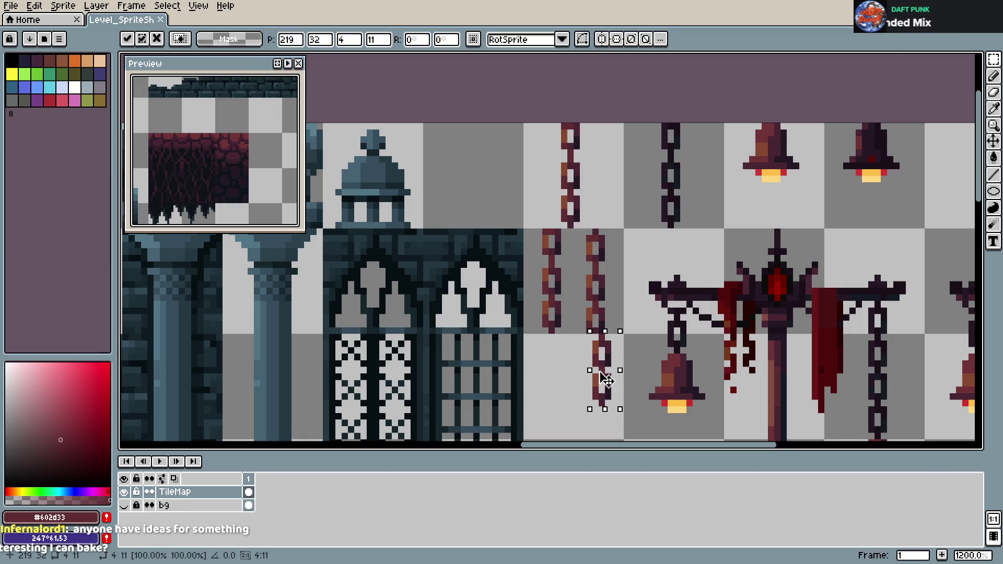
pyautogui.press('Return')
pyautogui.hotkey('ctrl', 's')
# - Copy the top chain below the left chain and save the sheet
pyautogui.scroll(-1, 638, 272)
pyautogui.scroll(3, 638, 272)
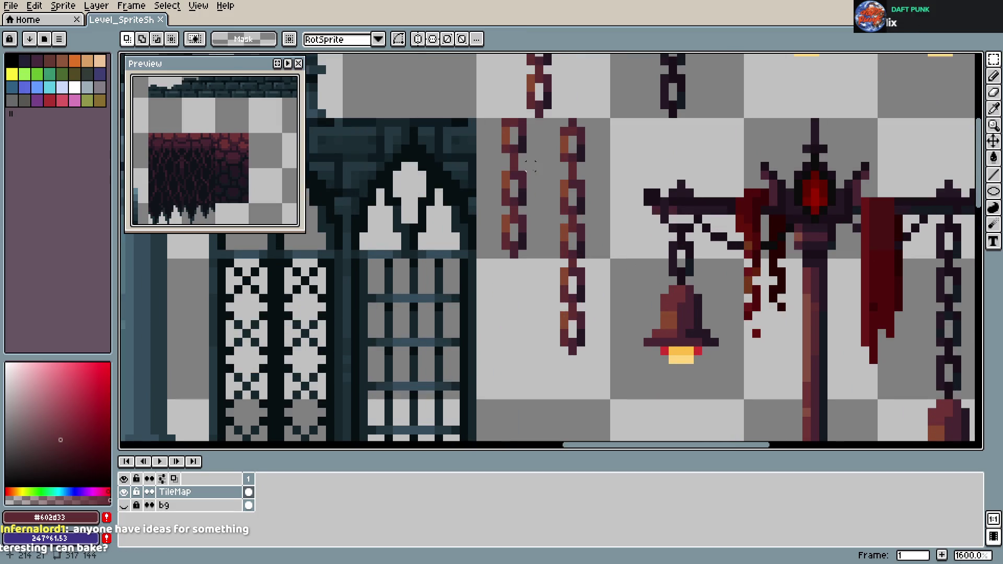
pyautogui.scroll(-2, 531, 166)
pyautogui.scroll(2, 537, 223)
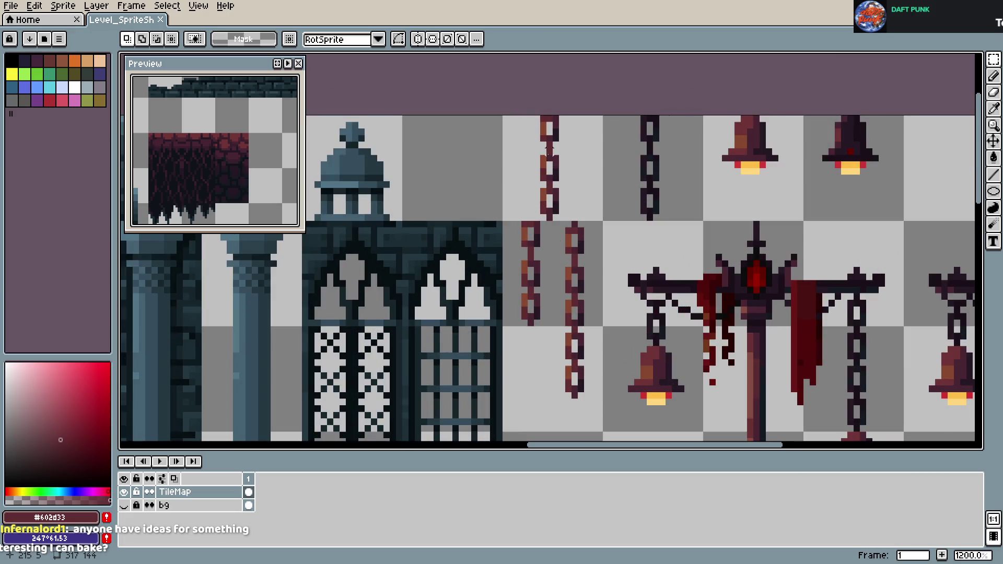
pyautogui.moveTo(535, 120)
pyautogui.mouseDown()
pyautogui.moveTo(579, 216)
pyautogui.moveTo(532, 413)
pyautogui.mouseUp()
pyautogui.press('Return')
pyautogui.scroll(-4, 611, 343)
pyautogui.scroll(3, 612, 343)
pyautogui.hotkey('ctrl', 's')
# - Zoom in and out over the sheet to inspect the lengthened chains
pyautogui.scroll(2, 571, 230)
pyautogui.scroll(-3, 572, 230)
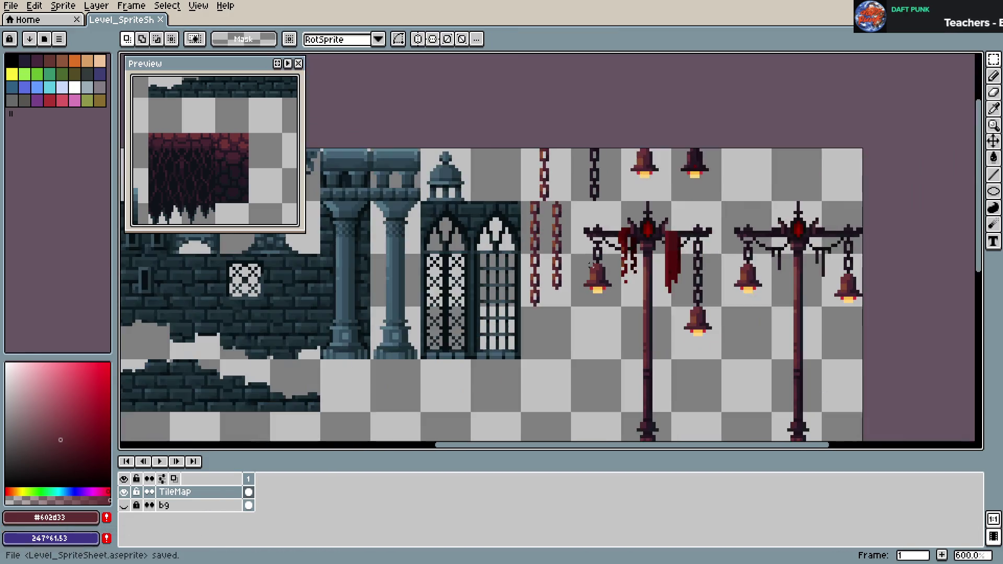
pyautogui.scroll(-2, 571, 230)
pyautogui.scroll(-1, 572, 230)
pyautogui.scroll(2, 571, 229)
pyautogui.scroll(2, 569, 209)
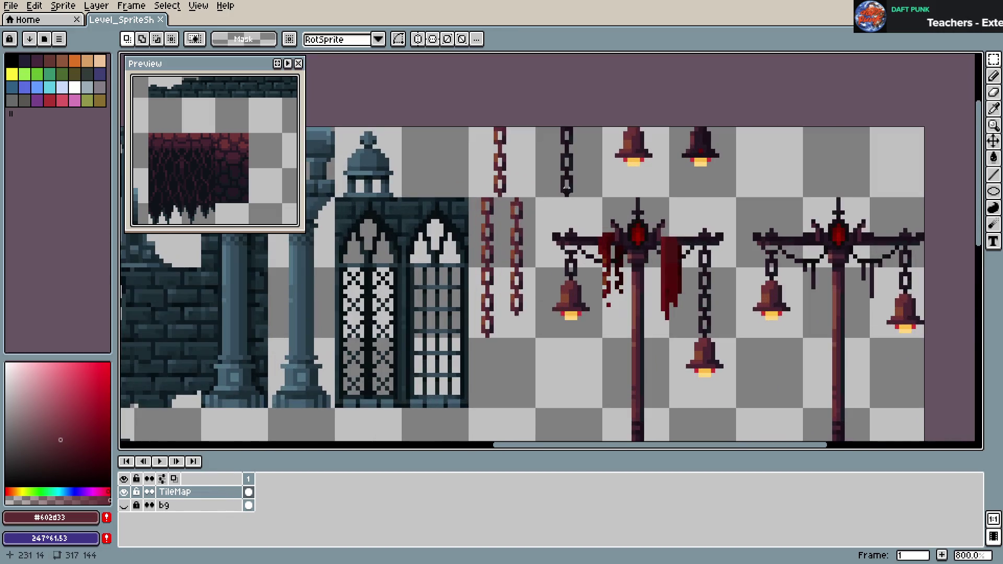
pyautogui.scroll(1, 542, 129)
pyautogui.scroll(-1, 542, 129)
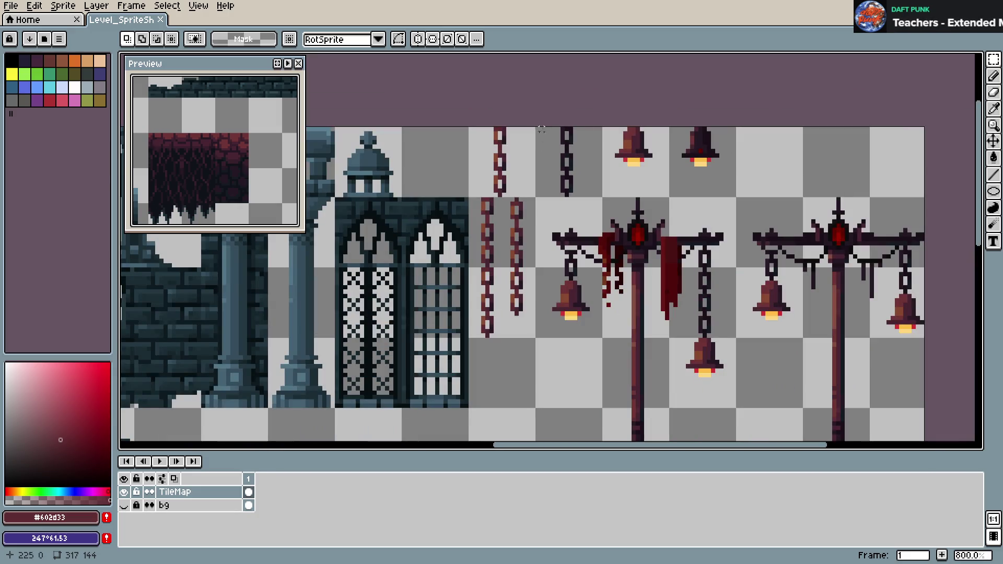
# - Move the two top bells to the right and save
pyautogui.moveTo(604, 128); pyautogui.dragTo(734, 199)
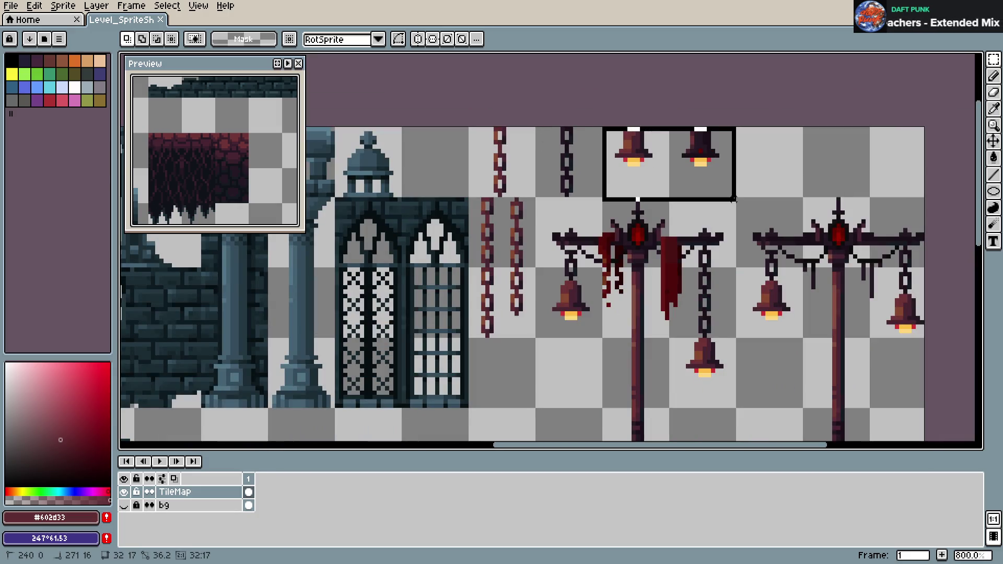
pyautogui.moveTo(688, 172); pyautogui.dragTo(820, 172)
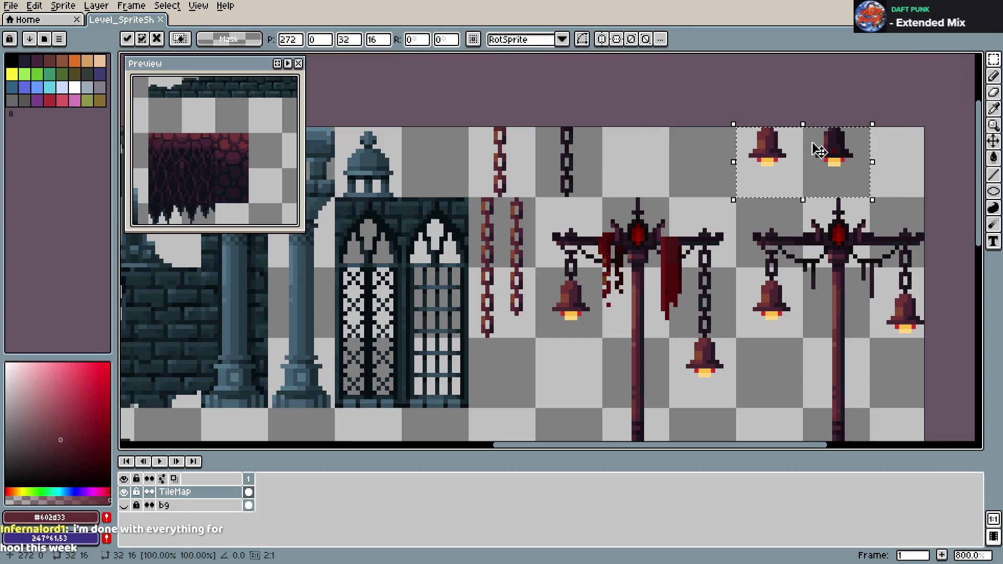
pyautogui.click(759, 107)
pyautogui.hotkey('ctrl', 's')
# - Copy a dark chain into the bells' old spot and save, discarding an extra copy
pyautogui.moveTo(535, 127)
pyautogui.mouseDown()
pyautogui.moveTo(604, 198)
pyautogui.moveTo(658, 163)
pyautogui.mouseUp()
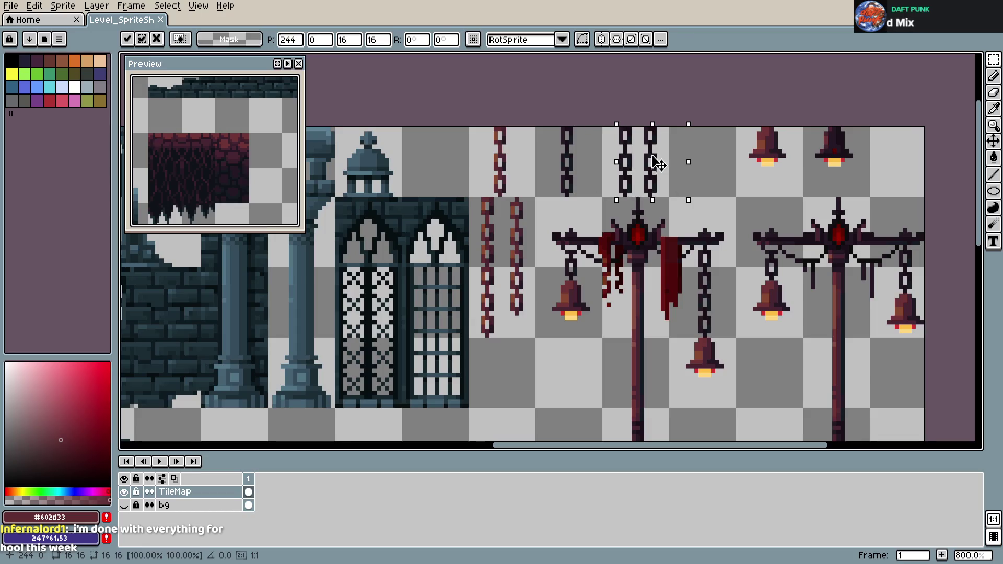
pyautogui.click(648, 203)
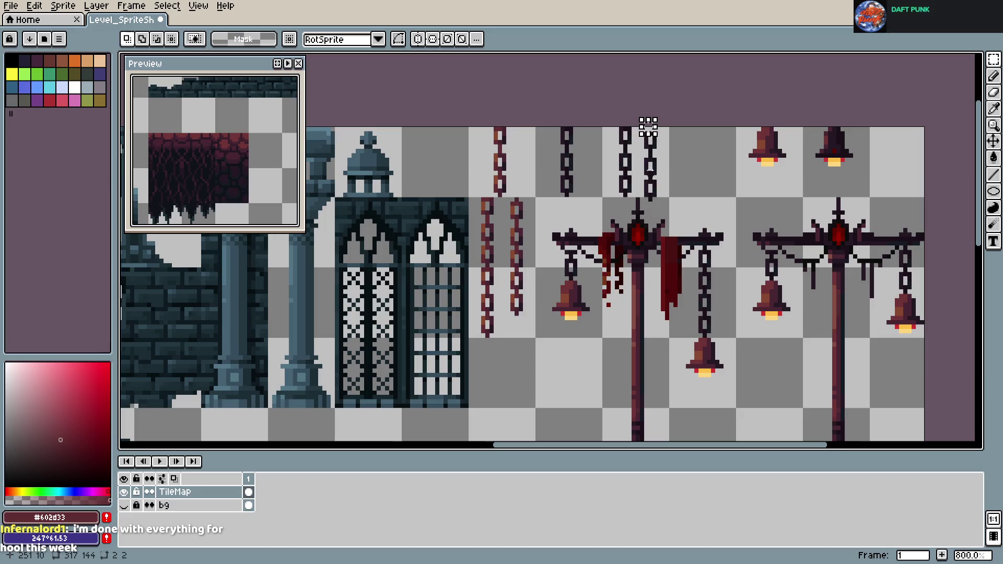
pyautogui.hotkey('ctrl', 'z')
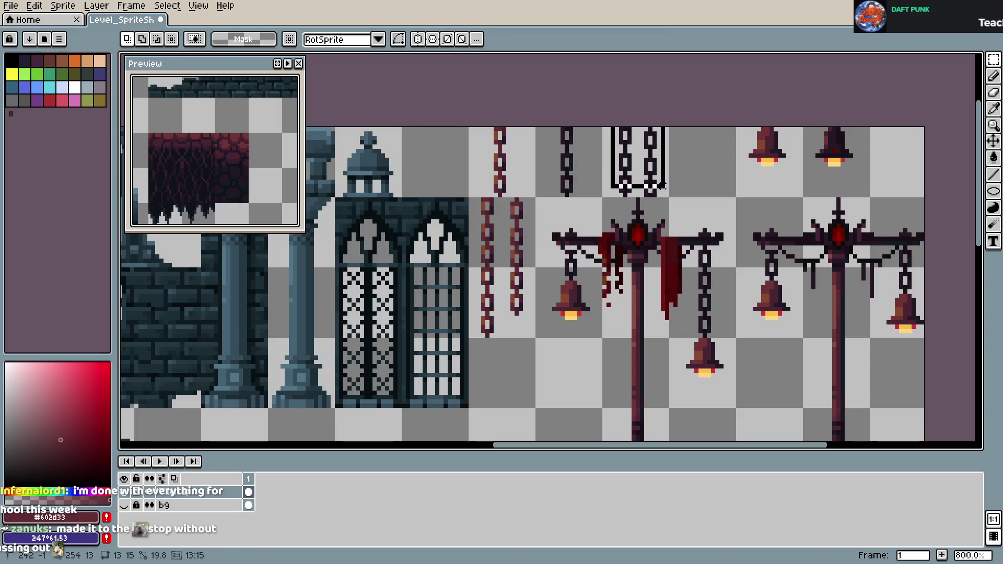
pyautogui.hotkey('ctrl', 's')
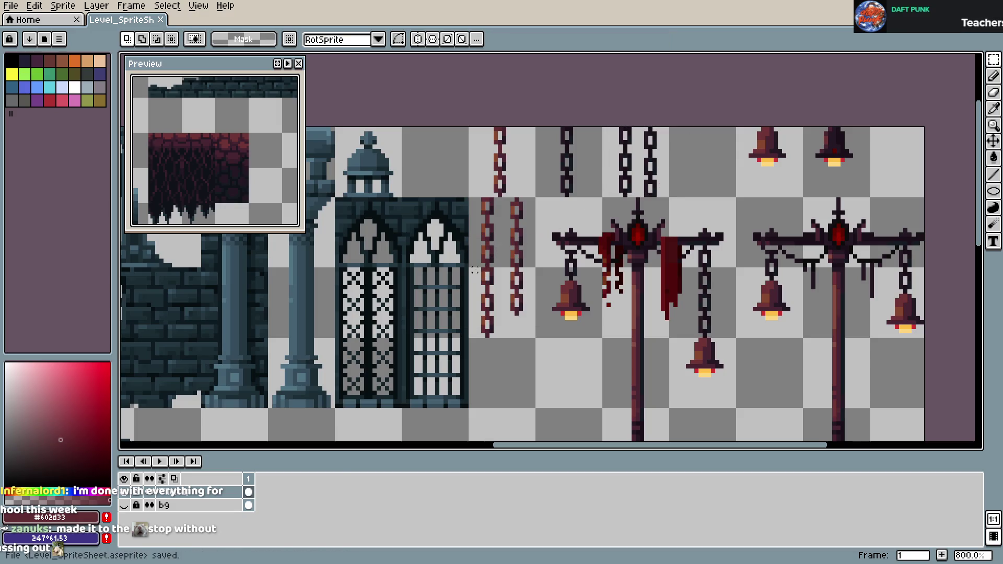
pyautogui.moveTo(554, 128)
pyautogui.mouseDown()
pyautogui.moveTo(586, 199)
pyautogui.moveTo(718, 168)
pyautogui.mouseUp()
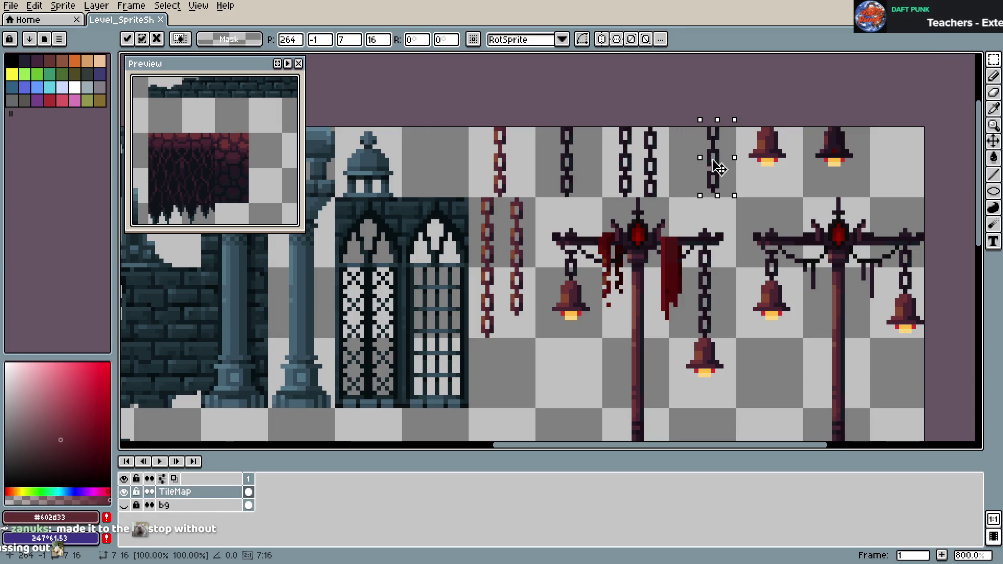
pyautogui.press('Escape')
pyautogui.click(567, 150)
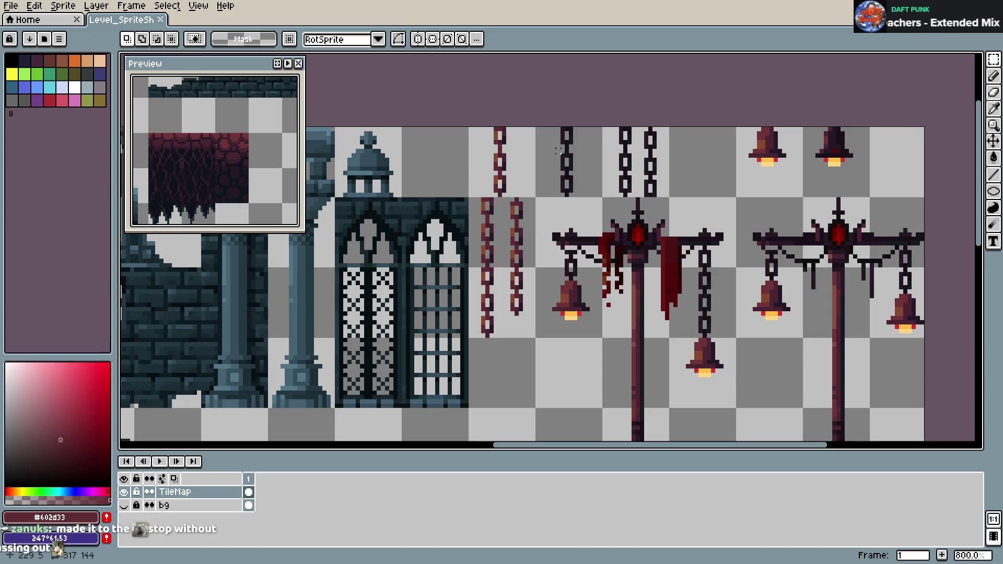
# - Add another chain copy to the right, lower its top link one pixel, and save
pyautogui.moveTo(558, 124)
pyautogui.mouseDown()
pyautogui.moveTo(589, 204)
pyautogui.moveTo(717, 184)
pyautogui.mouseUp()
pyautogui.moveTo(700, 131); pyautogui.dragTo(718, 148)
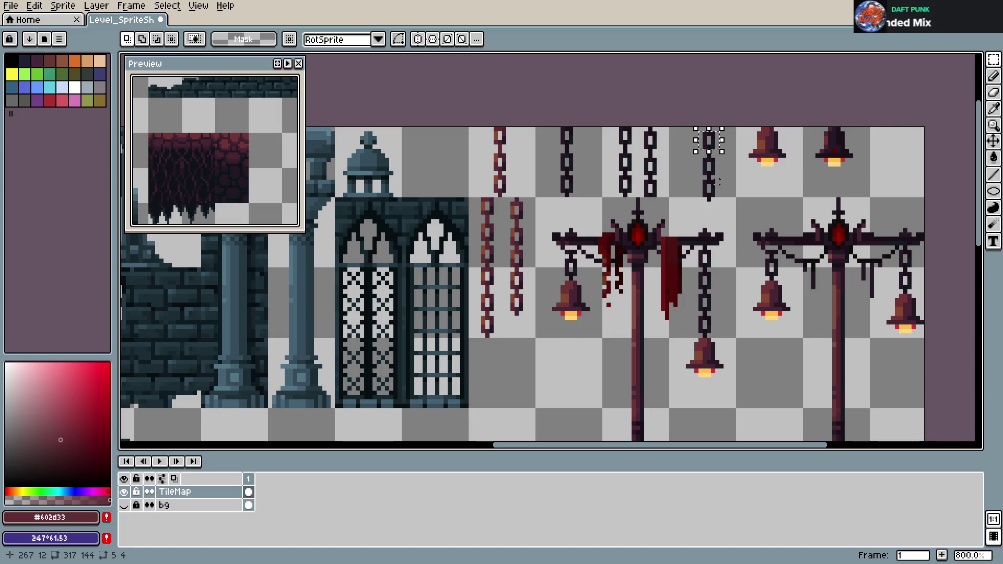
pyautogui.moveTo(708, 140); pyautogui.dragTo(709, 145)
pyautogui.hotkey('ctrl', 'd')
pyautogui.press('b')
pyautogui.keyDown('alt'); pyautogui.click(706, 188); pyautogui.keyUp('alt')
pyautogui.hotkey('ctrl', 's')
pyautogui.press('Return')
# - Reposition the new chain and a small chain piece, save, and bring up export settings
pyautogui.press('m')
pyautogui.moveTo(687, 110); pyautogui.dragTo(738, 209)
pyautogui.moveTo(721, 172)
pyautogui.mouseDown()
pyautogui.moveTo(726, 166)
pyautogui.moveTo(670, 232)
pyautogui.moveTo(693, 228)
pyautogui.moveTo(726, 175)
pyautogui.mouseUp()
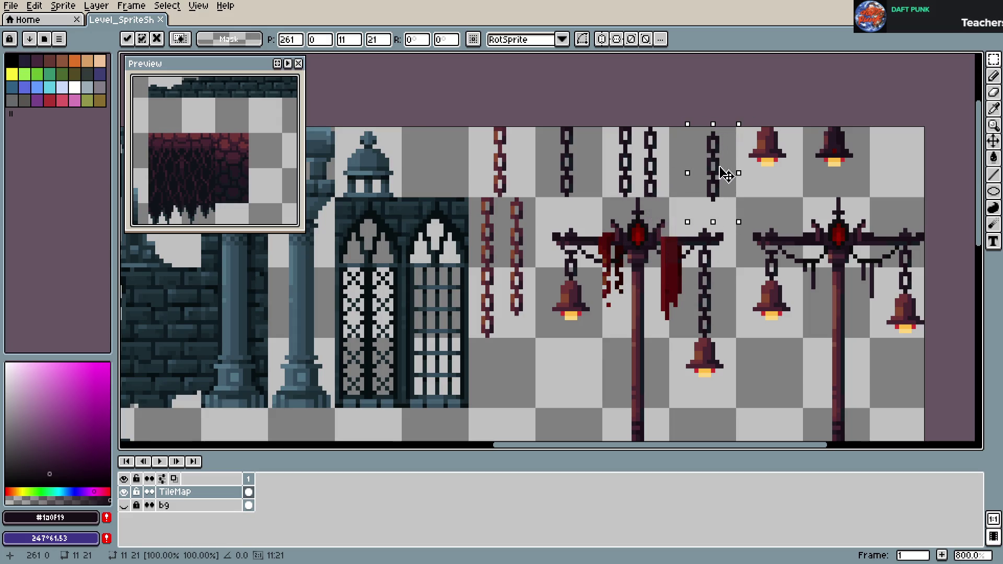
pyautogui.hotkey('ctrl', 's')
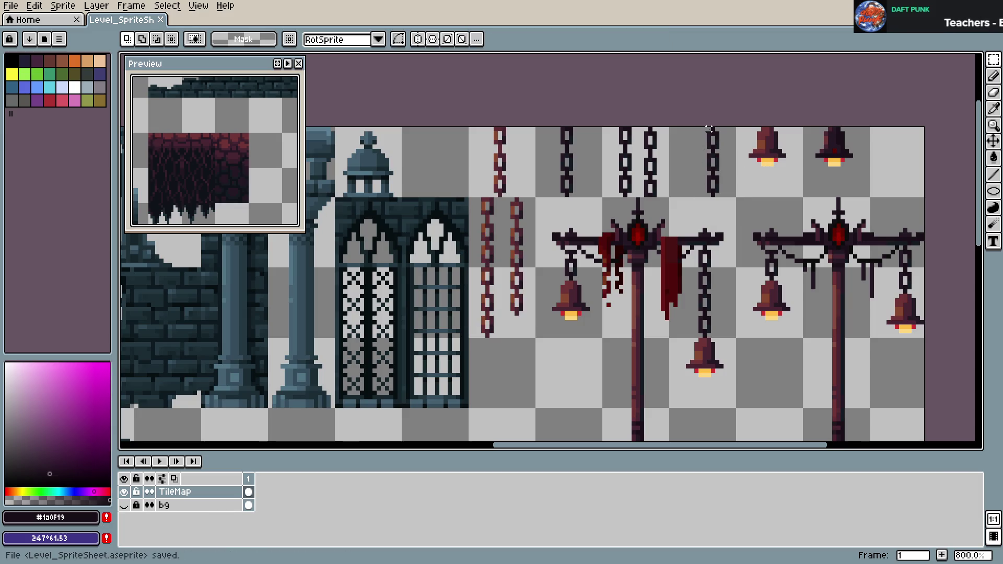
pyautogui.moveTo(711, 133); pyautogui.dragTo(694, 145)
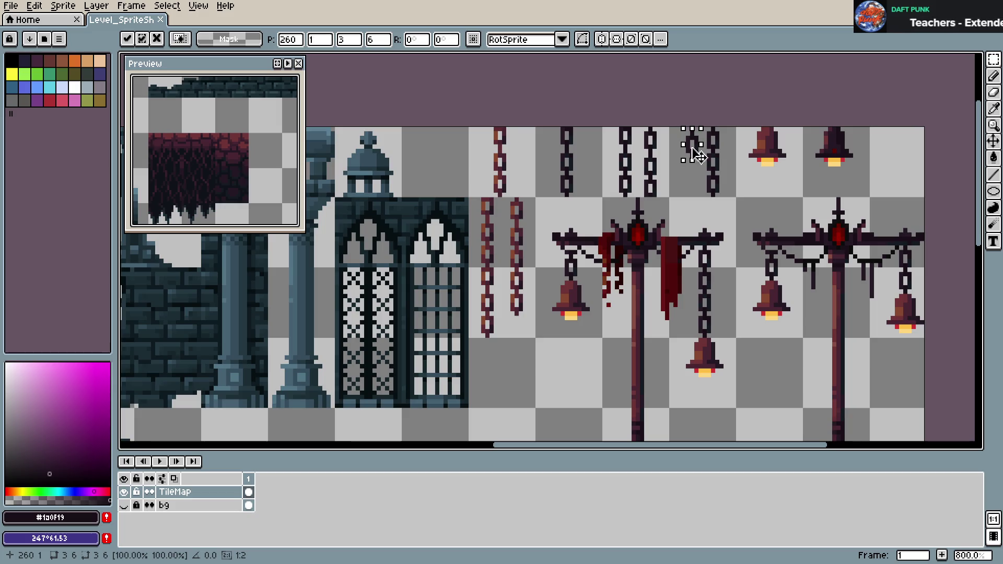
pyautogui.press('Return')
pyautogui.hotkey('ctrl', 's')
pyautogui.hotkey('ctrl', 'alt', 'shift', 's')
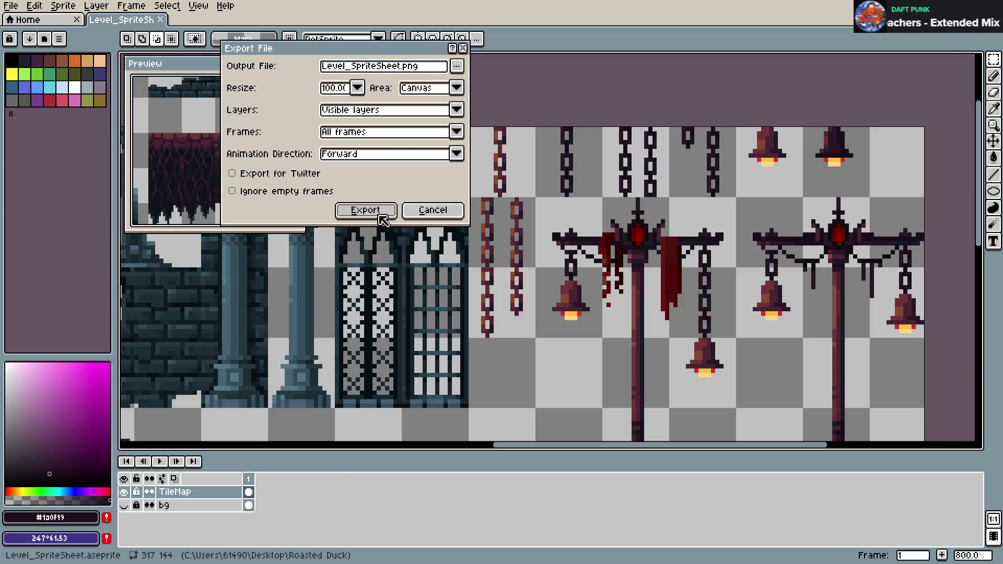
# - Export the updated sheet as Level_SpriteSheet.png
pyautogui.click(385, 212)
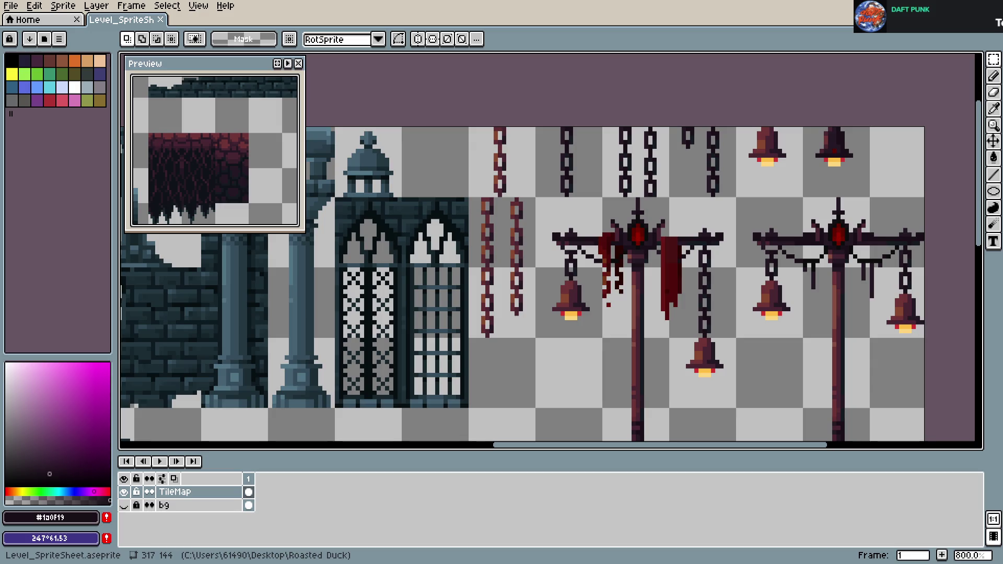
pyautogui.scroll(-1, 660, 220)
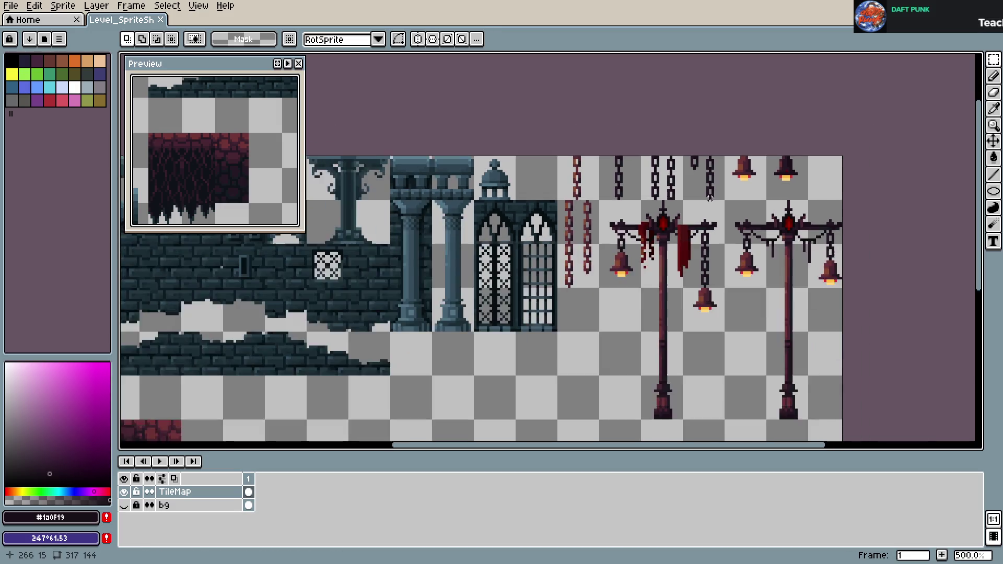
# - Shift the hanging chain tile right, save, and export to Level_SpriteSheet.png
pyautogui.scroll(1, 661, 219)
pyautogui.press('m')
pyautogui.moveTo(660, 219)
pyautogui.mouseDown()
pyautogui.moveTo(621, 155)
pyautogui.moveTo(661, 219)
pyautogui.mouseUp()
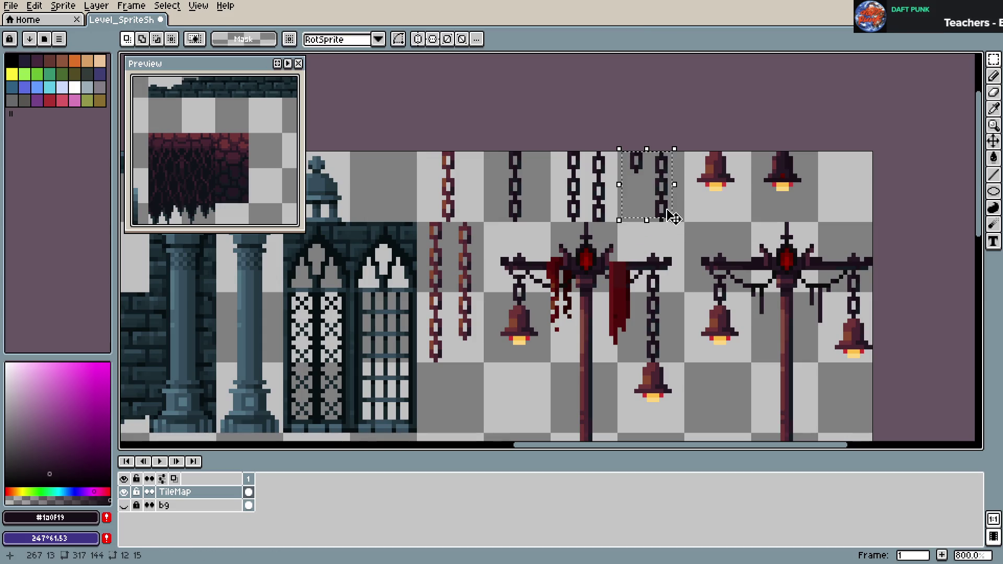
pyautogui.press('u')
pyautogui.moveTo(628, 144); pyautogui.dragTo(673, 221)
pyautogui.hotkey('ctrl', 'z')
pyautogui.press('Right')
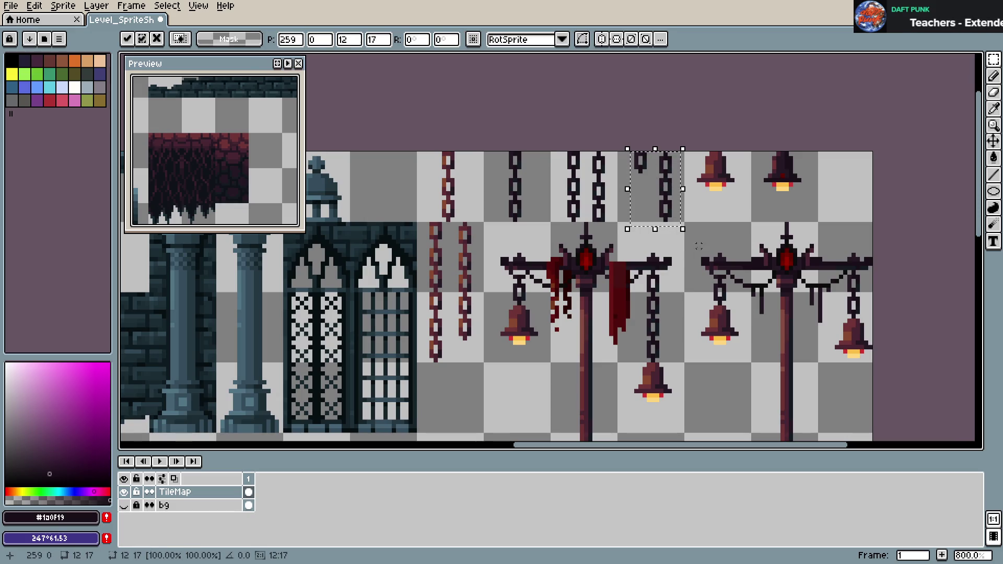
pyautogui.hotkey('ctrl', 's')
pyautogui.hotkey('ctrl', 'alt', 'shift', 's')
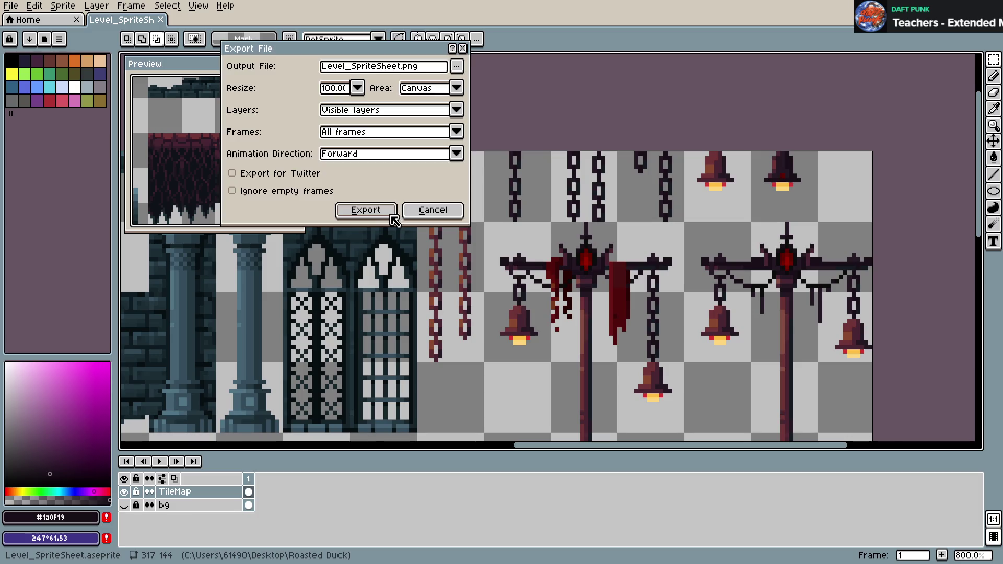
pyautogui.click(393, 213)
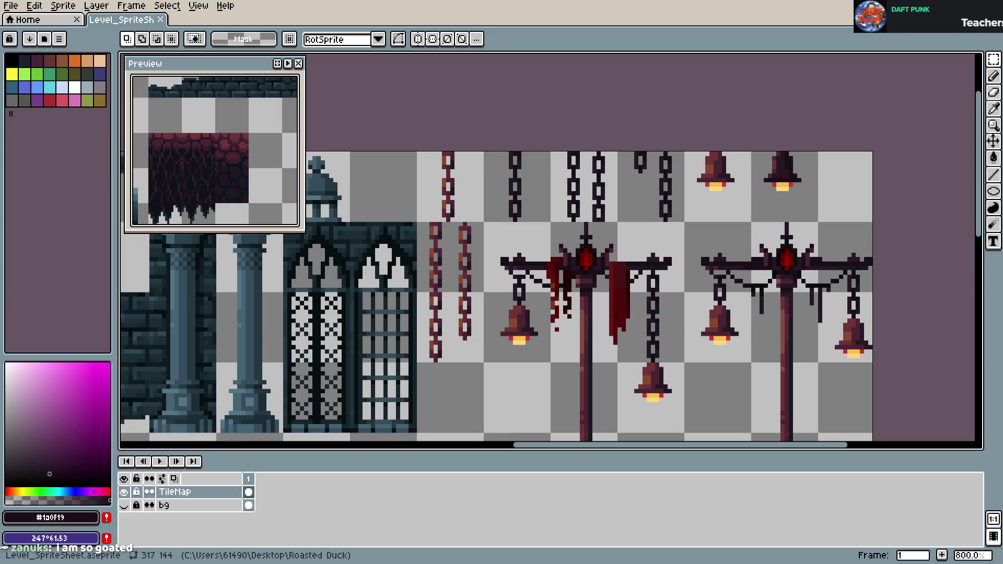
# - In GDevelop, erase the stray tile at the Props tilemap's top-right with the tilemap eraser
pyautogui.hotkey('alt', 'Tab')
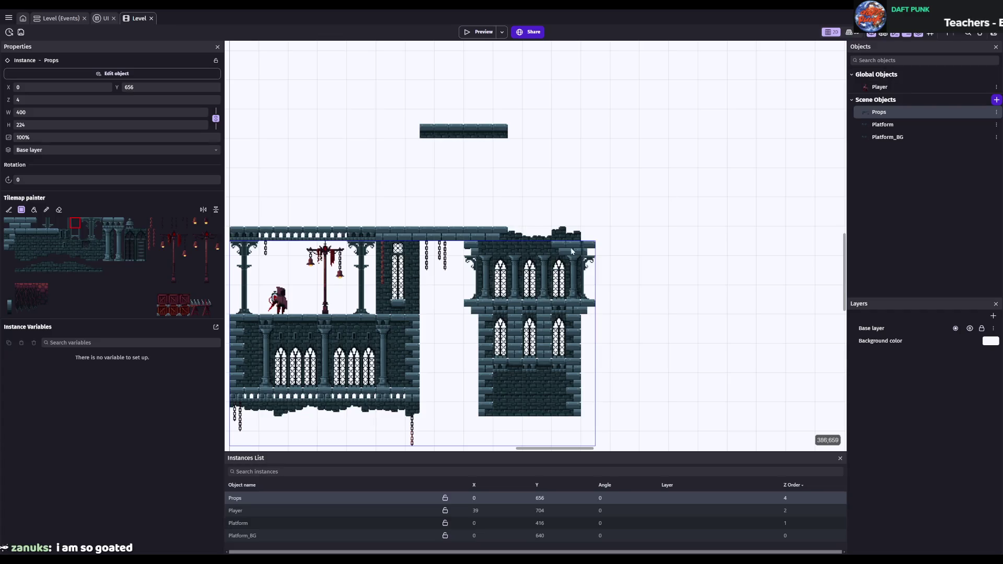
pyautogui.scroll(1, 581, 248)
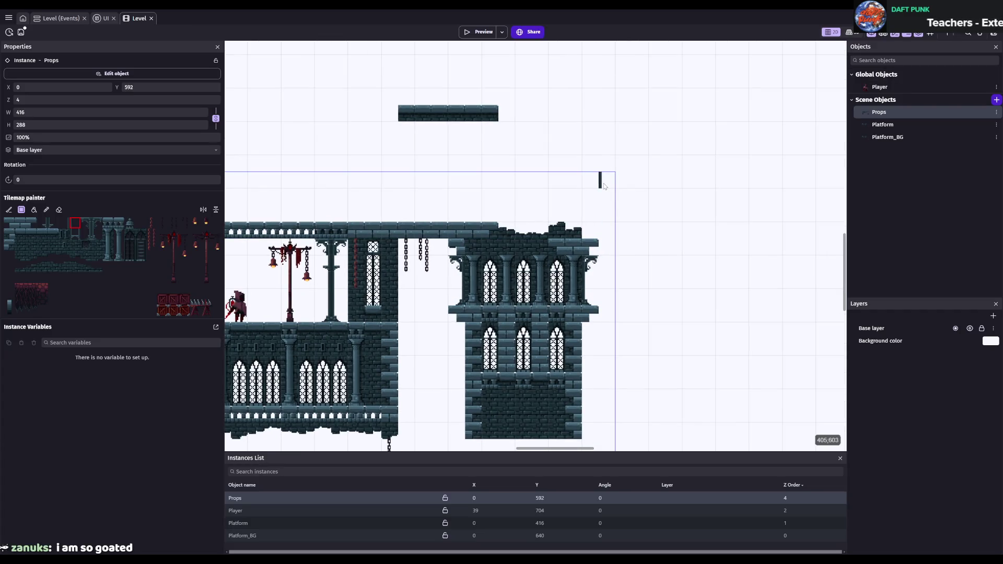
pyautogui.hotkey('ctrl', 'p')
pyautogui.press('Escape')
pyautogui.click(59, 209)
pyautogui.click(600, 179)
# - Save the GDevelop project, pick the two spike tiles, and return to Aseprite
pyautogui.scroll(-2, 607, 274)
pyautogui.hscroll(-4, 607, 275)
pyautogui.hotkey('ctrl', 's')
pyautogui.scroll(1, 619, 324)
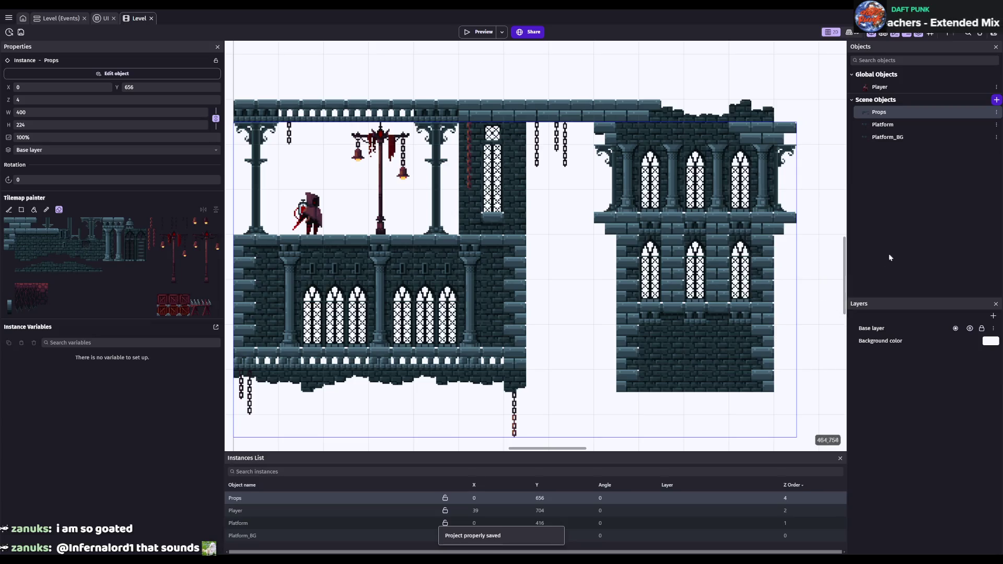
pyautogui.hotkey('ctrl', 's')
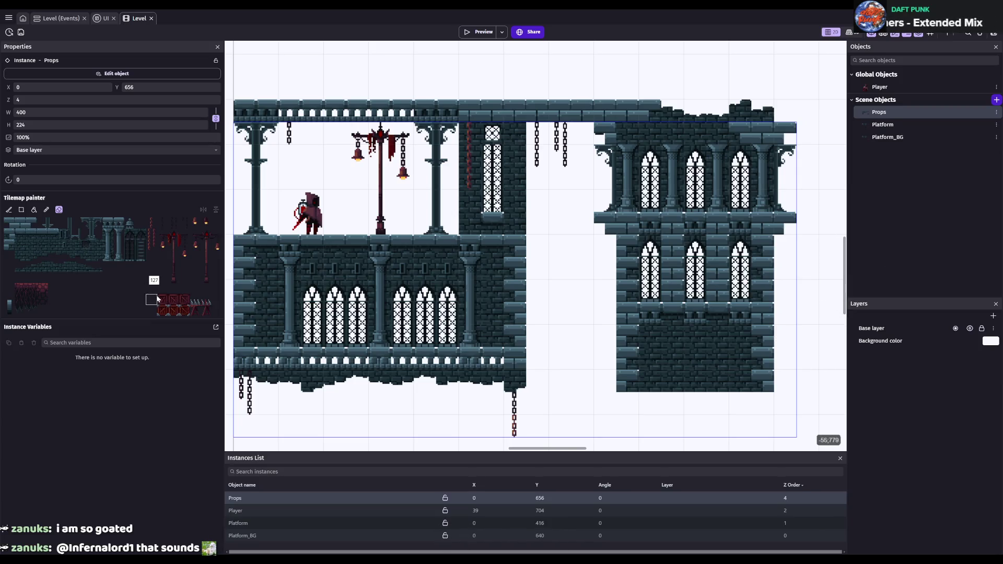
pyautogui.moveTo(194, 298); pyautogui.dragTo(206, 299)
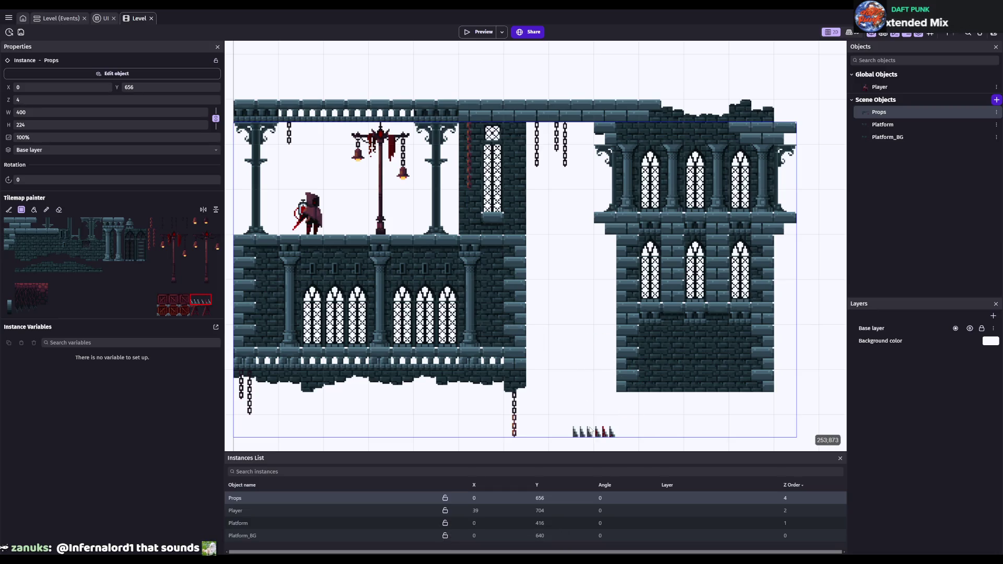
pyautogui.hotkey('alt', 'Tab')
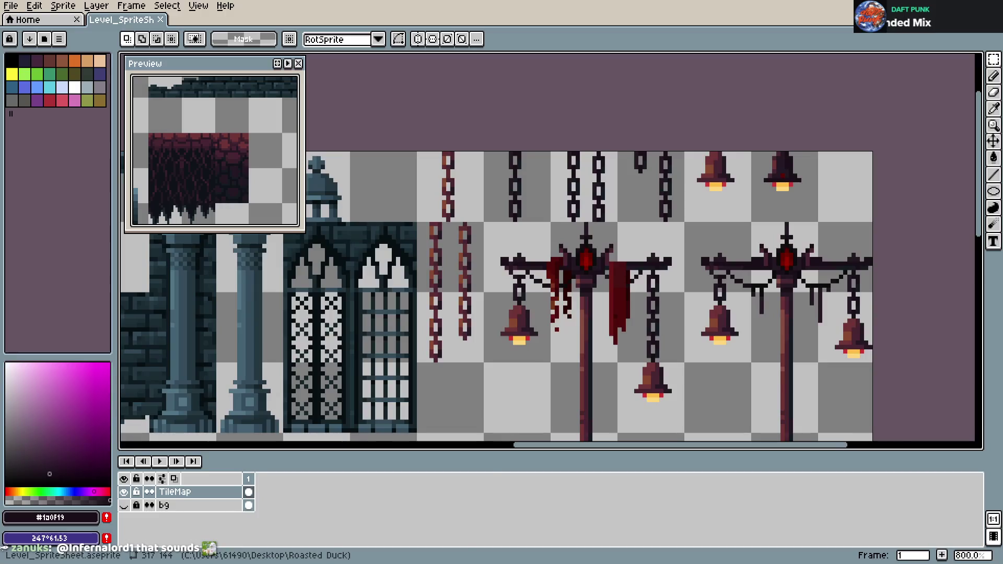
# - Pan and zoom across the whole sheet, then bring up the Sprite menu via File
pyautogui.scroll(2, 499, 359)
pyautogui.hscroll(-3, 522, 357)
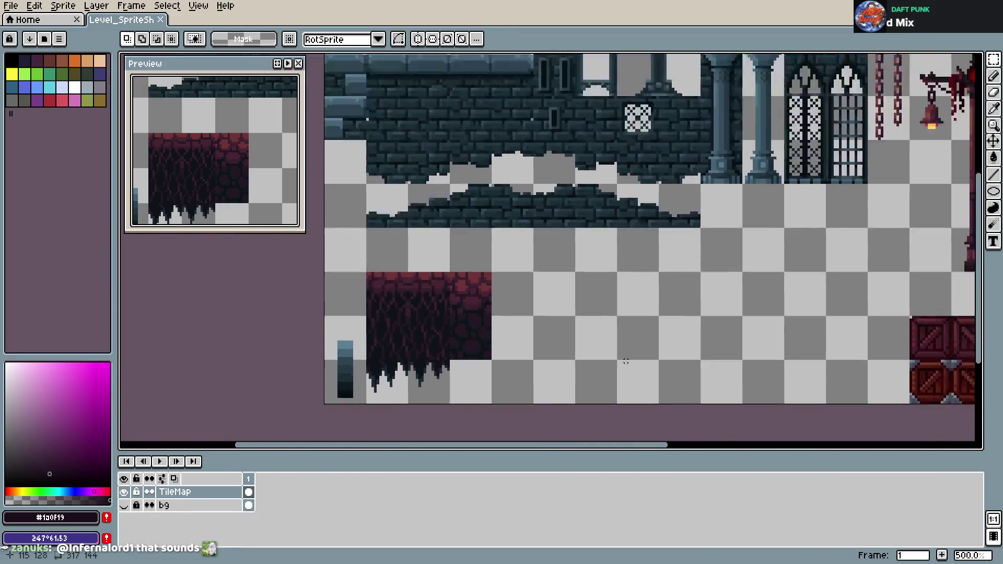
pyautogui.scroll(-3, 533, 356)
pyautogui.hscroll(3, 542, 355)
pyautogui.scroll(2, 543, 355)
pyautogui.scroll(2, 553, 344)
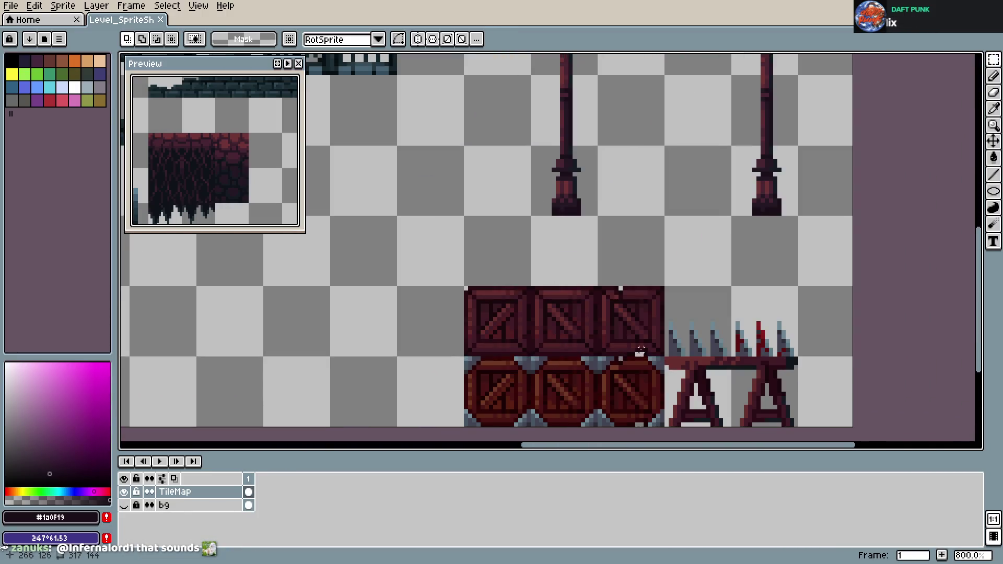
pyautogui.hscroll(3, 570, 329)
pyautogui.scroll(-1, 583, 321)
pyautogui.scroll(-1, 584, 320)
pyautogui.scroll(-1, 585, 319)
pyautogui.scroll(1, 587, 318)
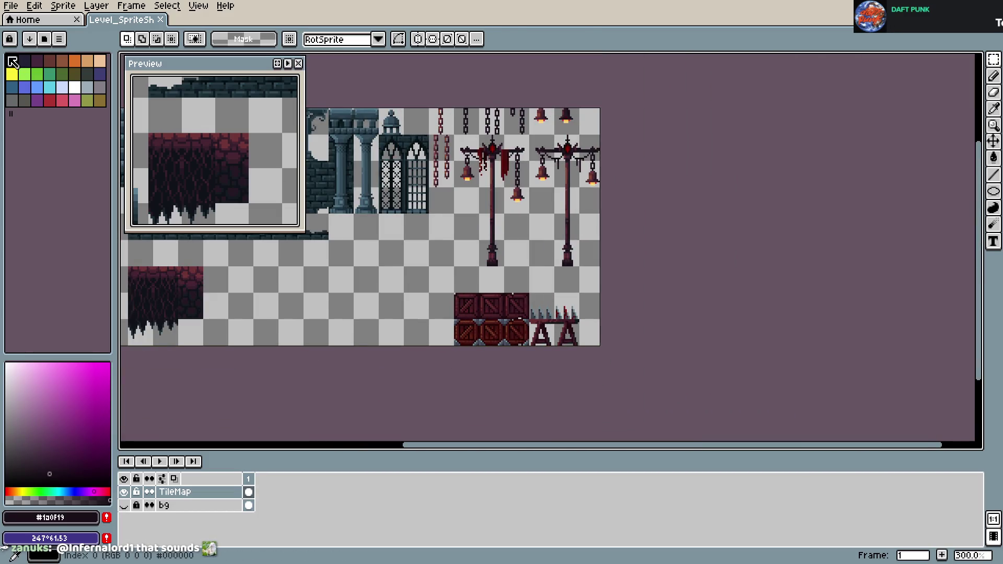
pyautogui.scroll(1, 523, 245)
pyautogui.hscroll(3, 524, 244)
pyautogui.scroll(1, 524, 245)
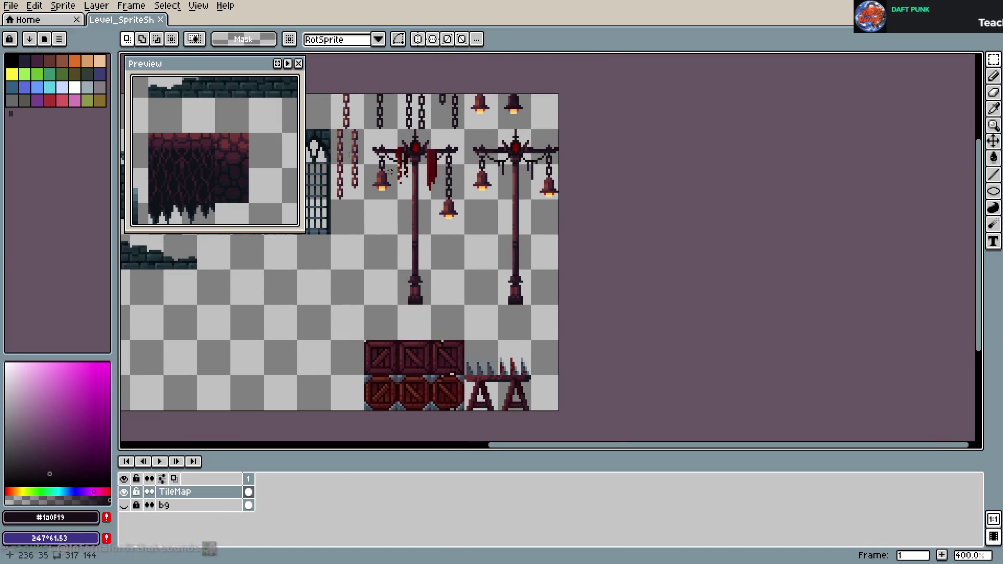
pyautogui.click(11, 6)
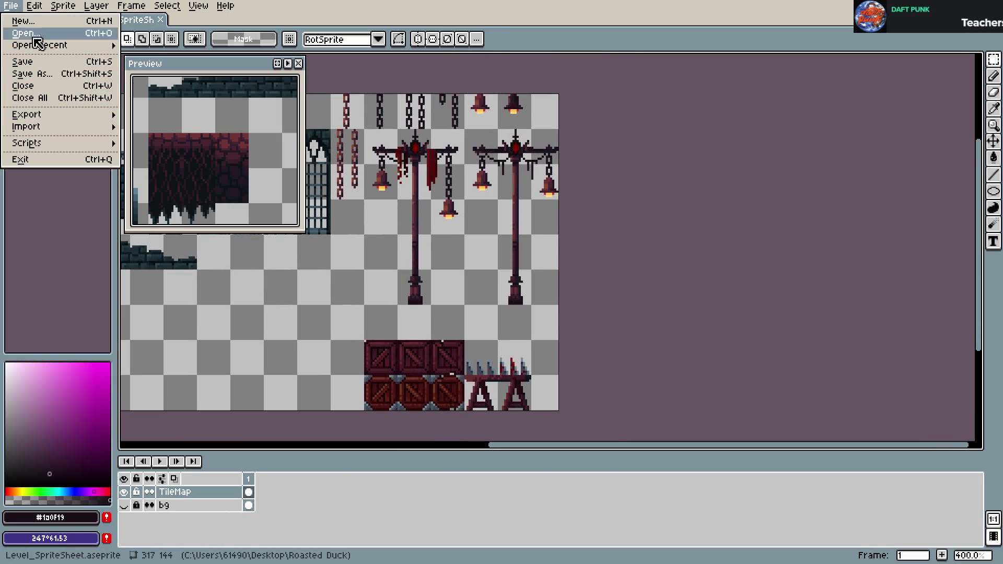
pyautogui.moveTo(59, 7)
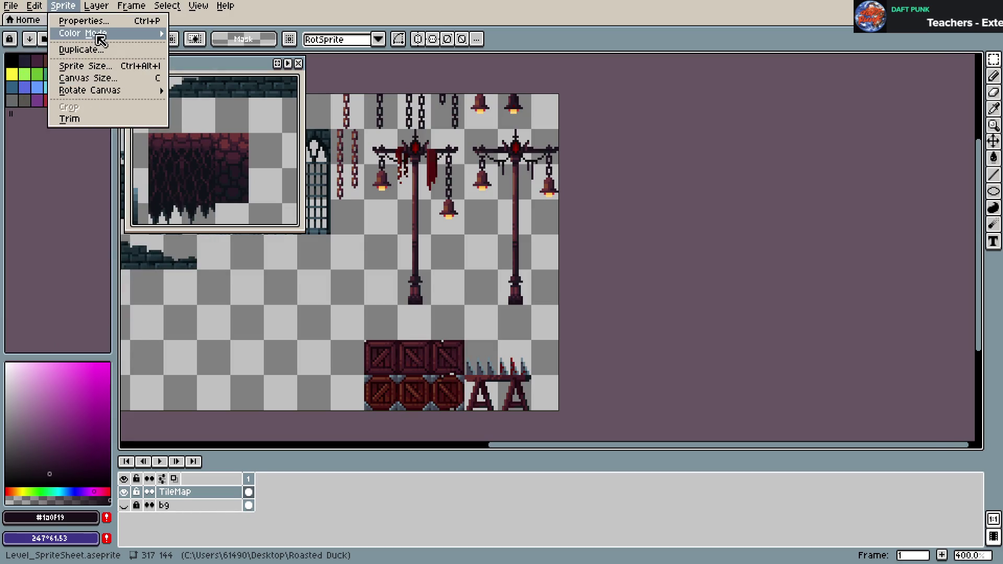
# - In Canvas Size, anchor to the right edge and set Width to 320 px
pyautogui.moveTo(97, 34)
pyautogui.click(108, 78)
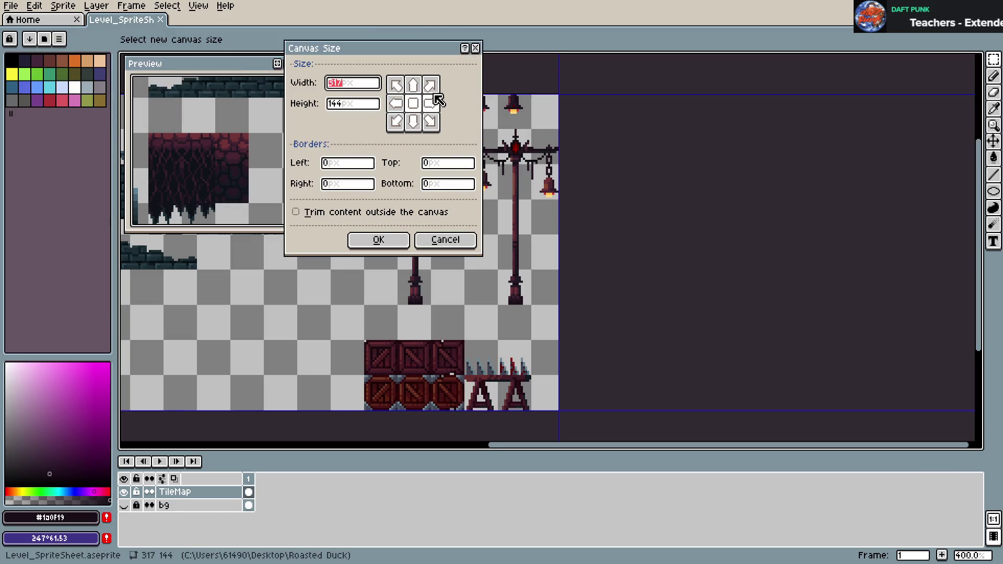
pyautogui.click(432, 103)
pyautogui.click(413, 103)
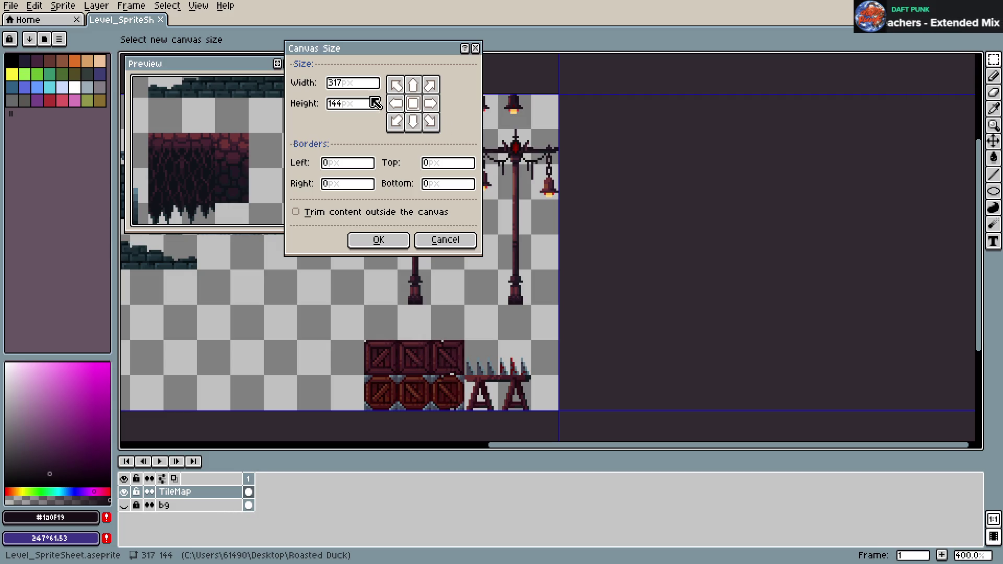
pyautogui.click(432, 104)
pyautogui.click(413, 104)
pyautogui.click(431, 103)
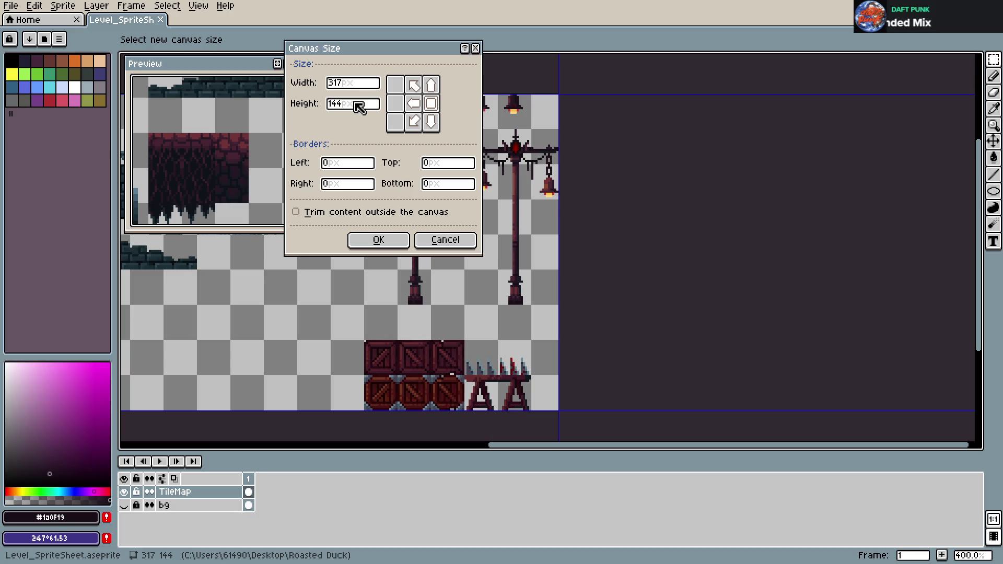
pyautogui.click(358, 84)
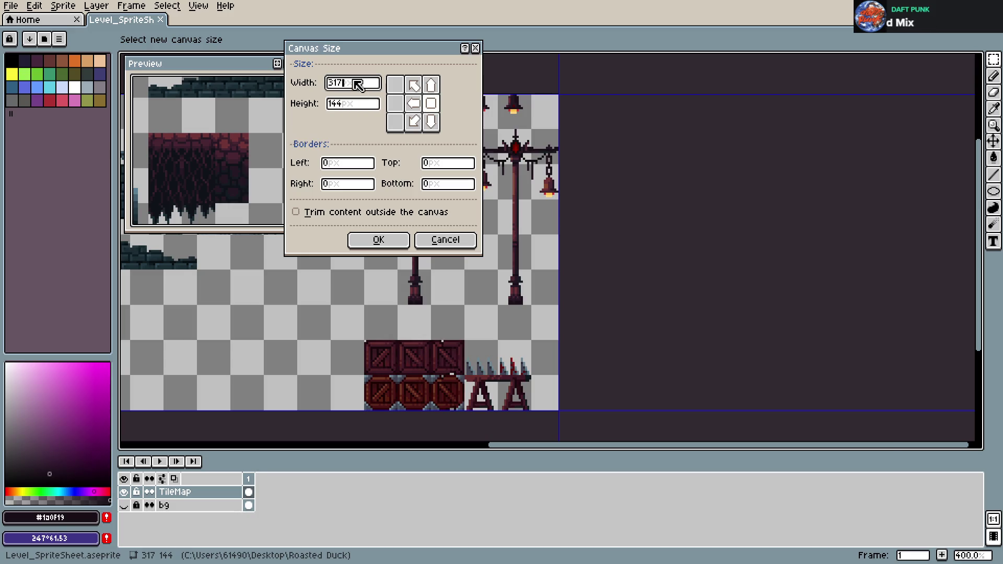
pyautogui.press('BackSpace')
pyautogui.press('BackSpace')
pyautogui.press('BackSpace')
pyautogui.write('320')
pyautogui.press('Return')
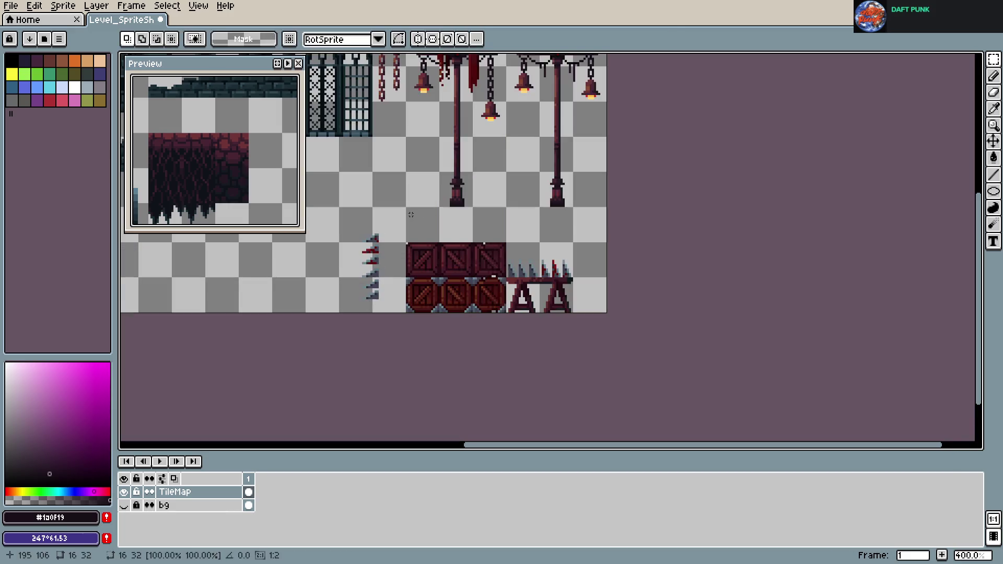
# - Move the crates and spike bench flush to the right edge, nudge one pixel left, and save
pyautogui.moveTo(407, 244)
pyautogui.mouseDown()
pyautogui.moveTo(574, 311)
pyautogui.moveTo(582, 298)
pyautogui.mouseUp()
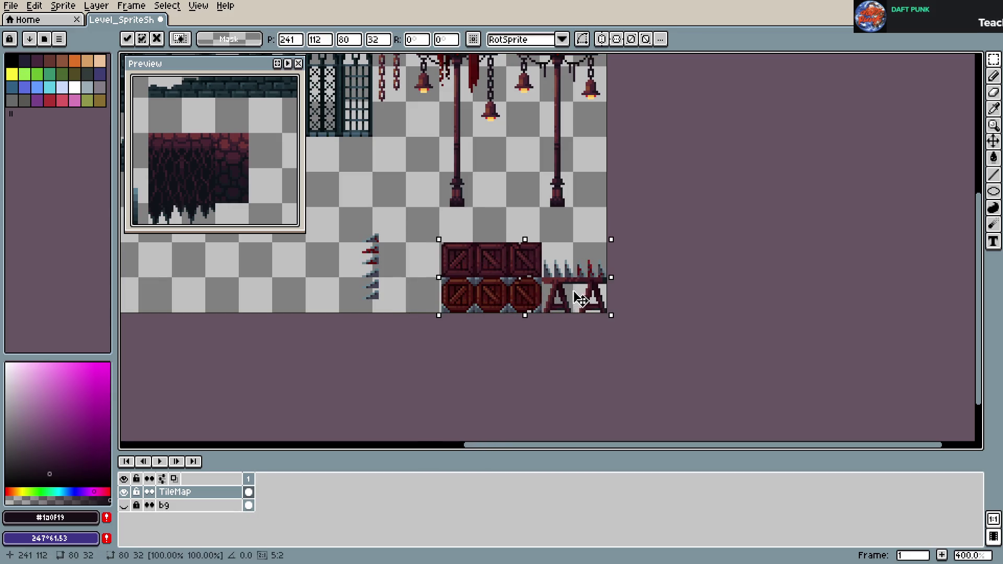
pyautogui.click(721, 280)
pyautogui.hotkey('ctrl', 's')
pyautogui.scroll(1, 645, 280)
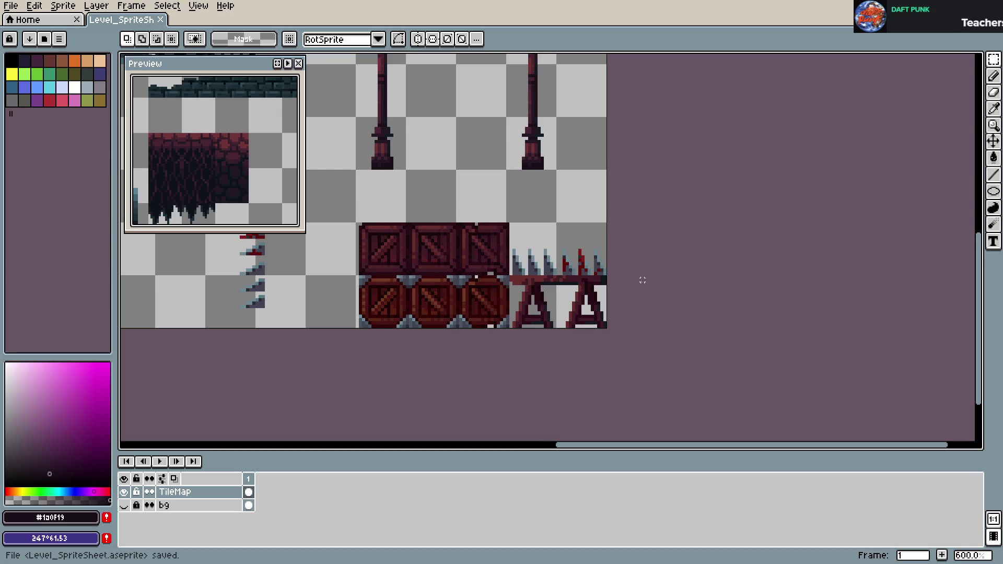
pyautogui.hotkey('ctrl', 'shift', 'd')
pyautogui.moveTo(433, 254); pyautogui.dragTo(470, 271)
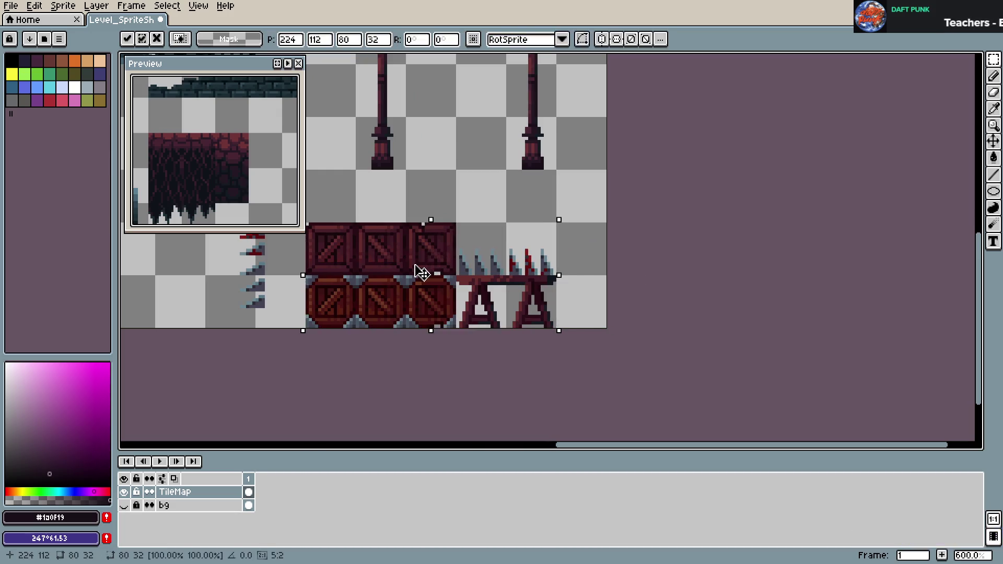
pyautogui.click(732, 266)
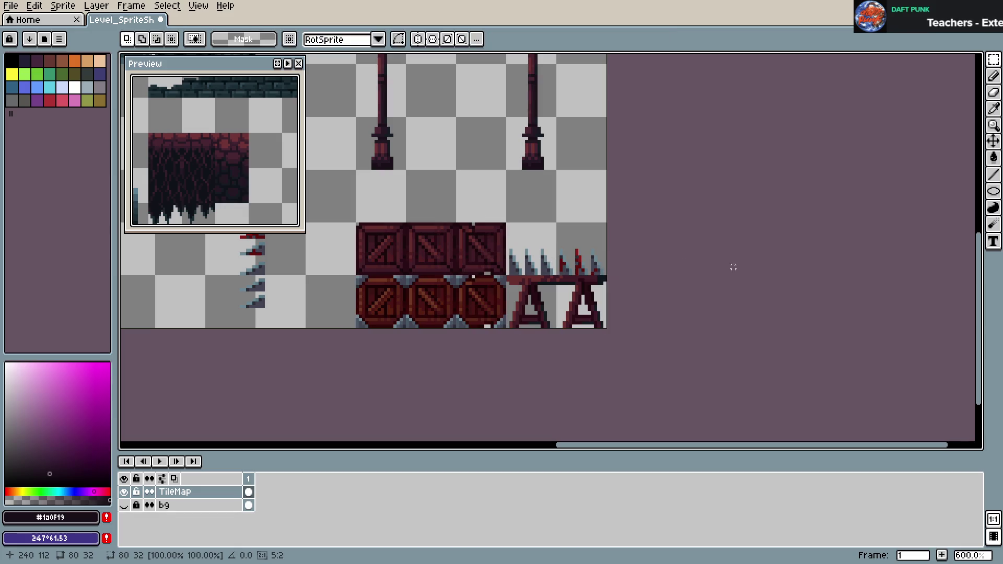
pyautogui.hotkey('ctrl', 's')
# - Place the wall-spike column directly beside the crates and save the sheet
pyautogui.hscroll(-2, 389, 202)
pyautogui.hscroll(-1, 389, 202)
pyautogui.moveTo(388, 202)
pyautogui.mouseDown()
pyautogui.moveTo(464, 328)
pyautogui.moveTo(485, 320)
pyautogui.mouseUp()
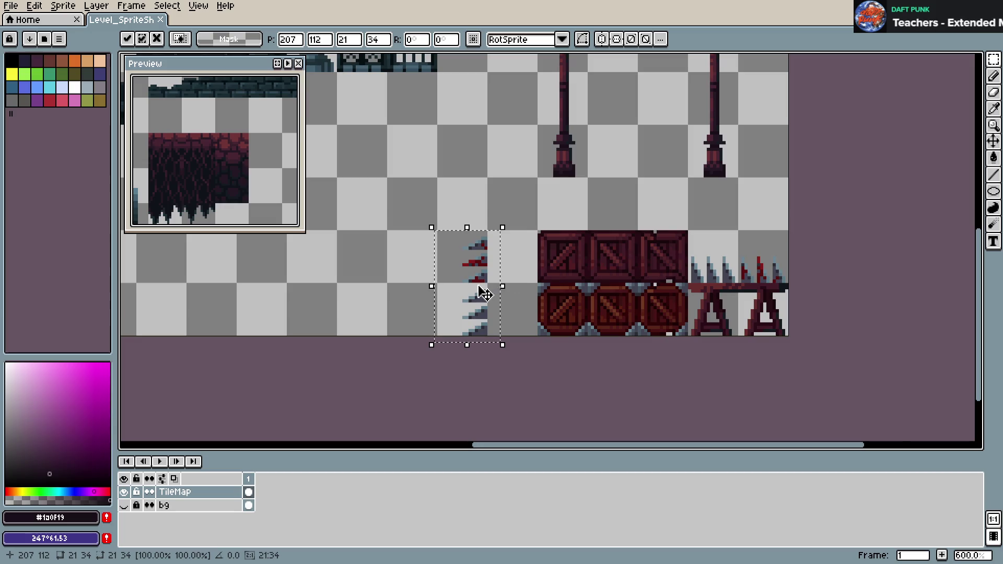
pyautogui.moveTo(479, 291)
pyautogui.mouseDown()
pyautogui.moveTo(432, 256)
pyautogui.moveTo(510, 298)
pyautogui.mouseUp()
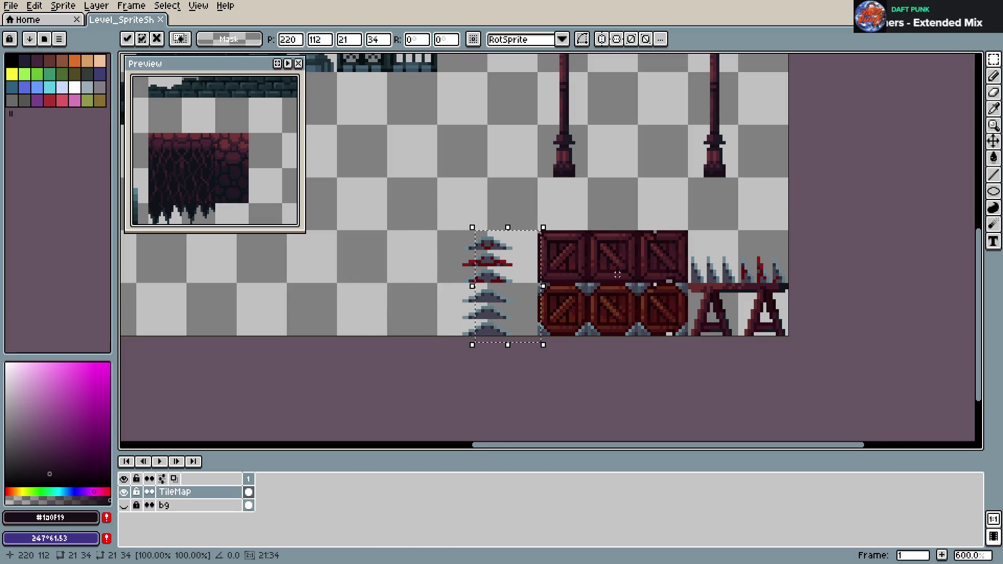
pyautogui.press('Return')
pyautogui.hotkey('ctrl', 's')
pyautogui.scroll(-3, 647, 330)
pyautogui.scroll(3, 647, 330)
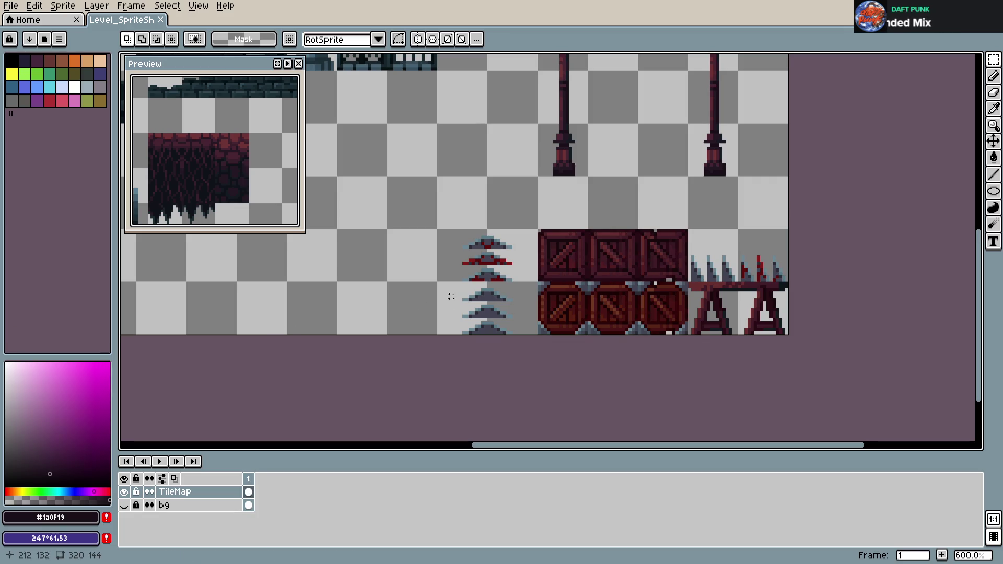
# - Save, then drag a 32×16 copy of the bench's spike tips up above the bench
pyautogui.scroll(1, 519, 262)
pyautogui.hscroll(2, 676, 287)
pyautogui.hotkey('ctrl', 's')
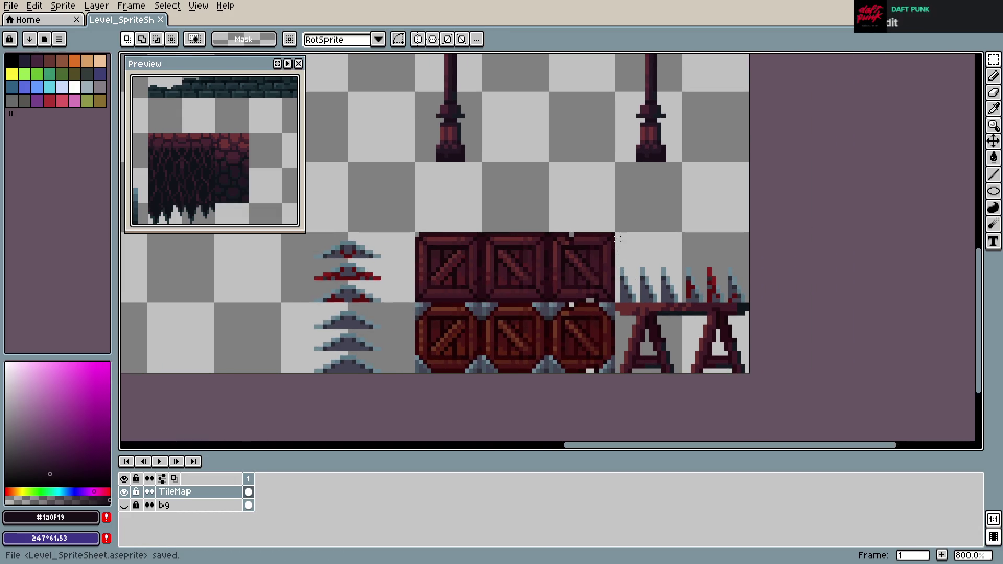
pyautogui.moveTo(619, 235)
pyautogui.mouseDown()
pyautogui.moveTo(744, 299)
pyautogui.moveTo(704, 233)
pyautogui.mouseUp()
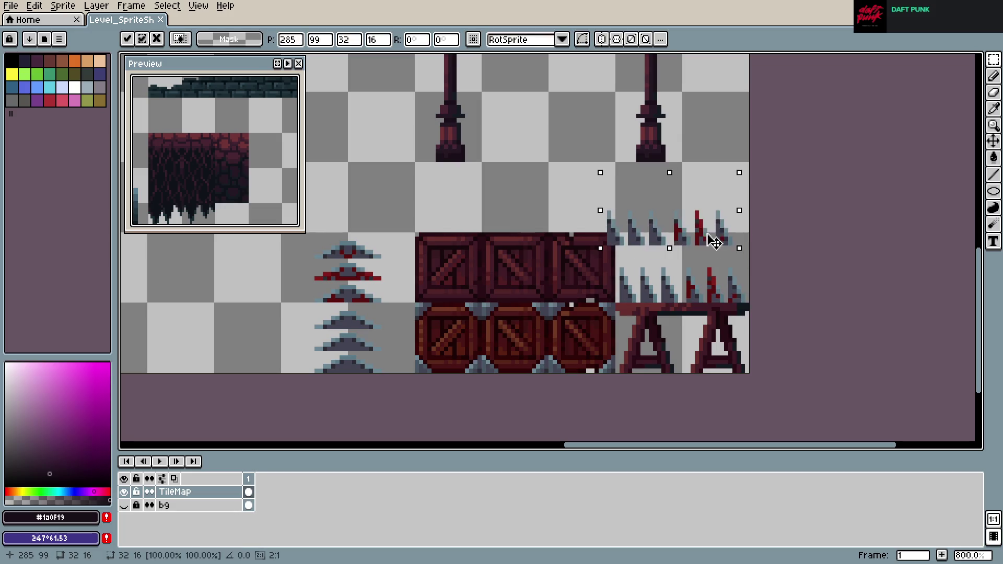
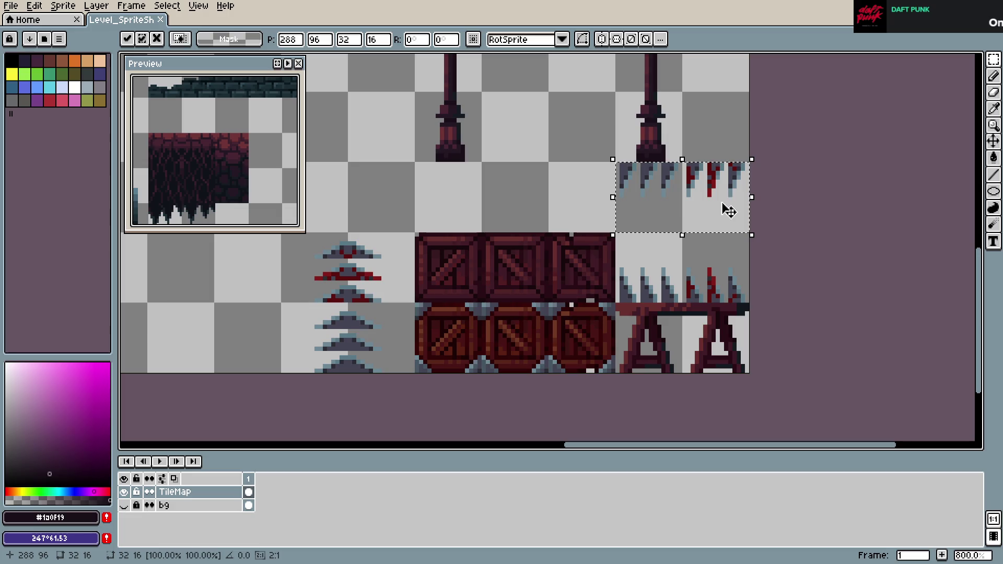
# - Mirror the loose spike pair horizontally so the red-stained spikes sit left, then save the sheet
pyautogui.hotkey('shift', 'h')
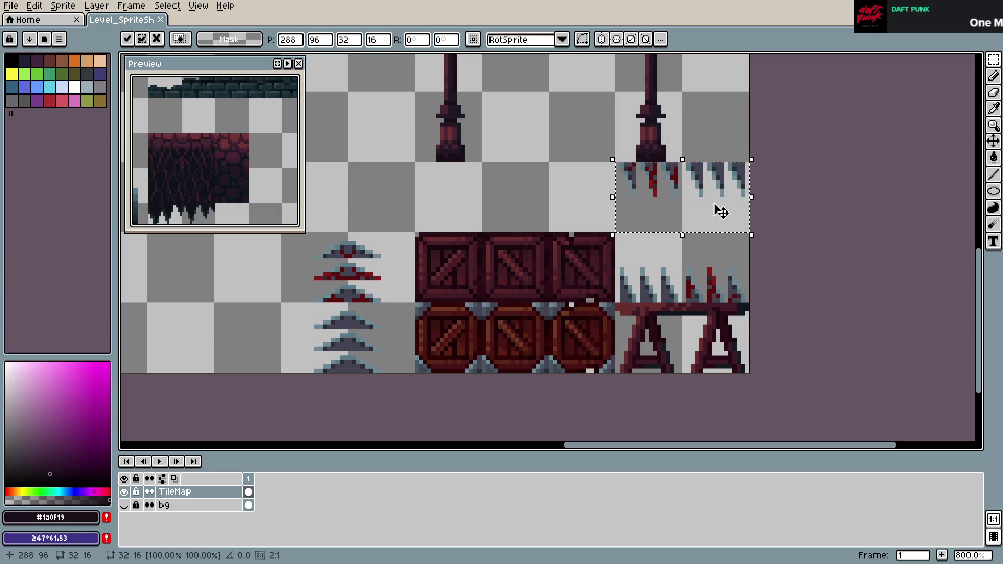
pyautogui.click(769, 226)
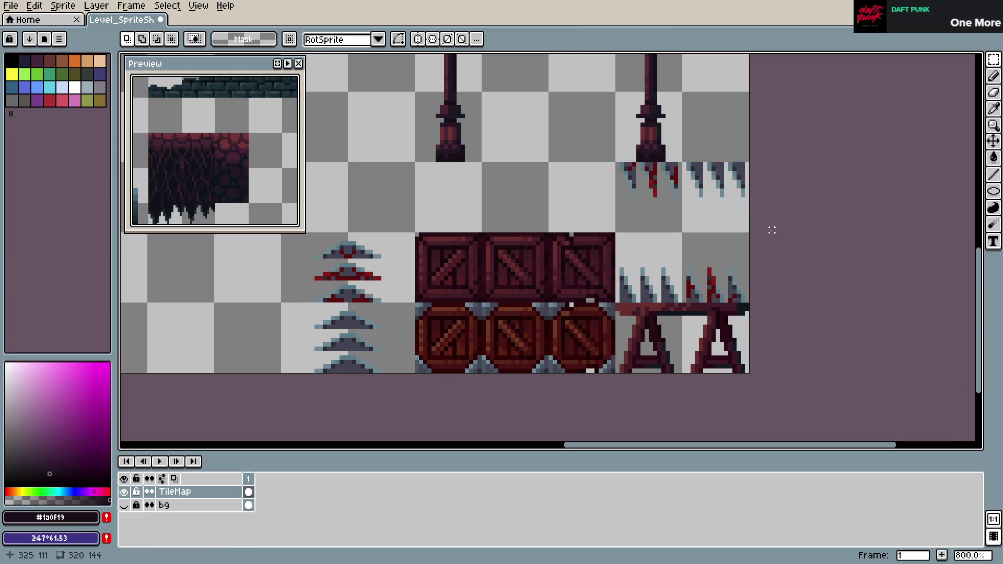
pyautogui.scroll(-2, 298, 272)
pyautogui.scroll(-3, 235, 174)
pyautogui.hotkey('ctrl', 's')
pyautogui.scroll(-2, 245, 172)
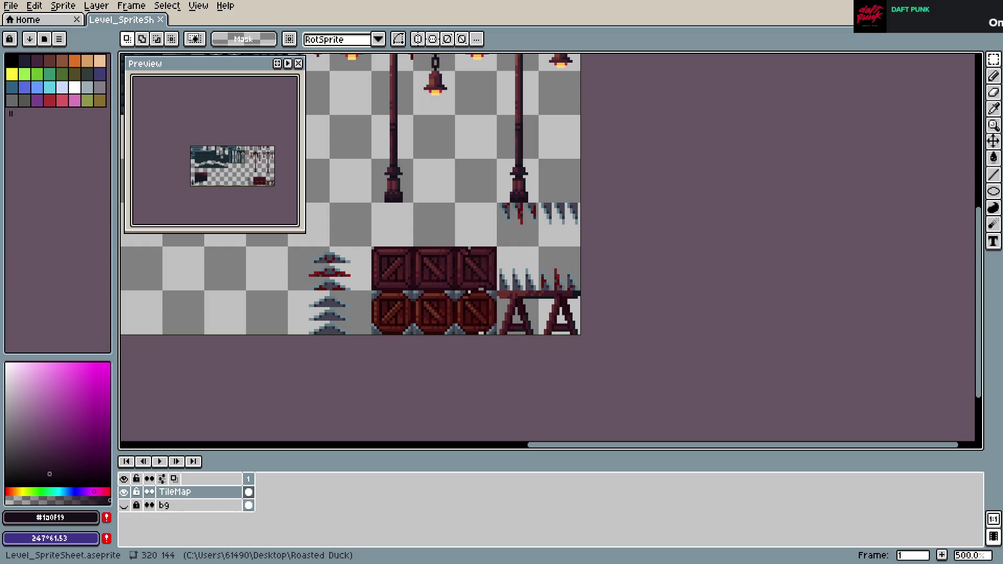
# - Scroll around Level_SpriteSheet to finish reviewing the castle wall tiles
pyautogui.scroll(5, 546, 373)
pyautogui.hscroll(-10, 504, 280)
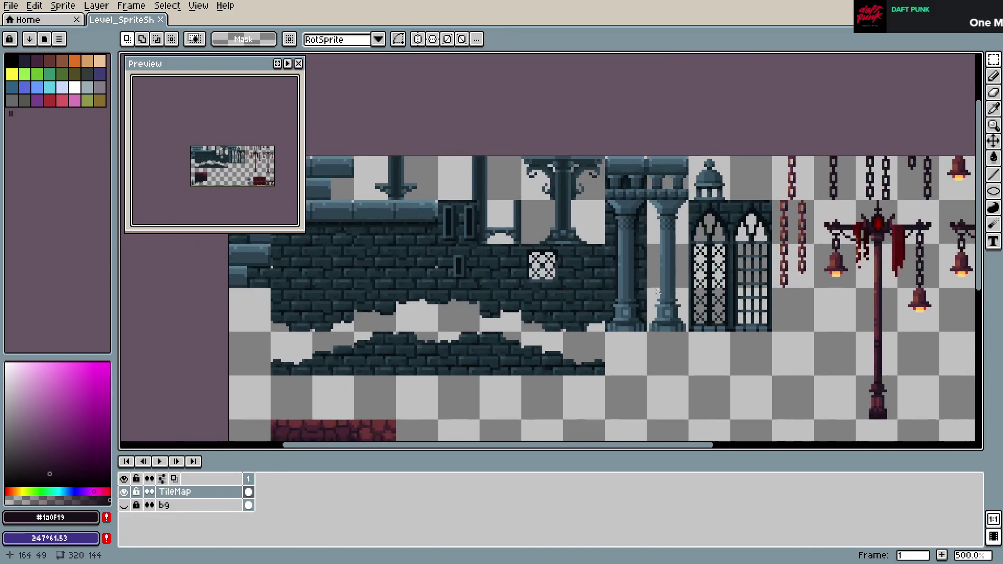
pyautogui.scroll(1, 461, 291)
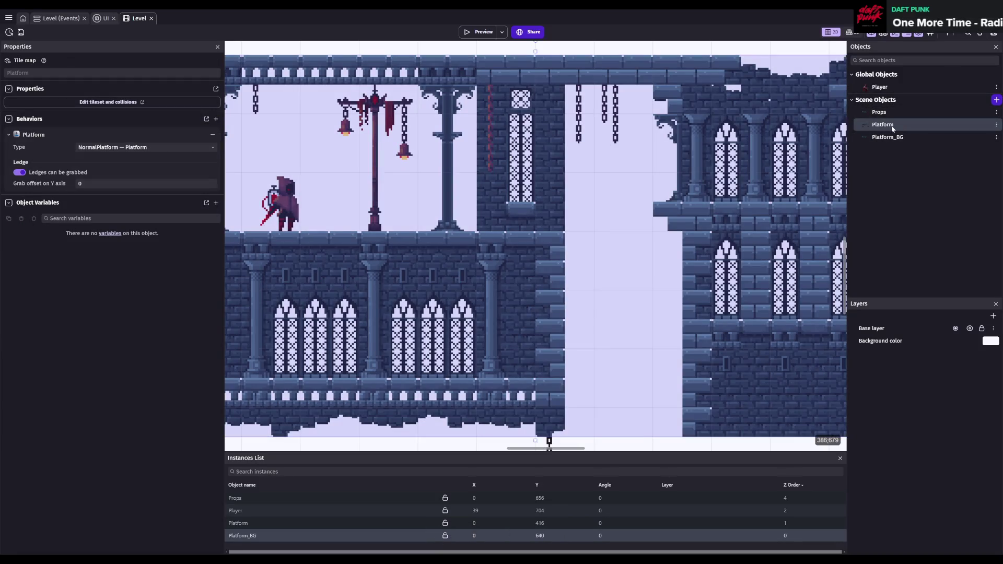
# - Select the Platform tilemap instance in the level and save the project
pyautogui.click(254, 524)
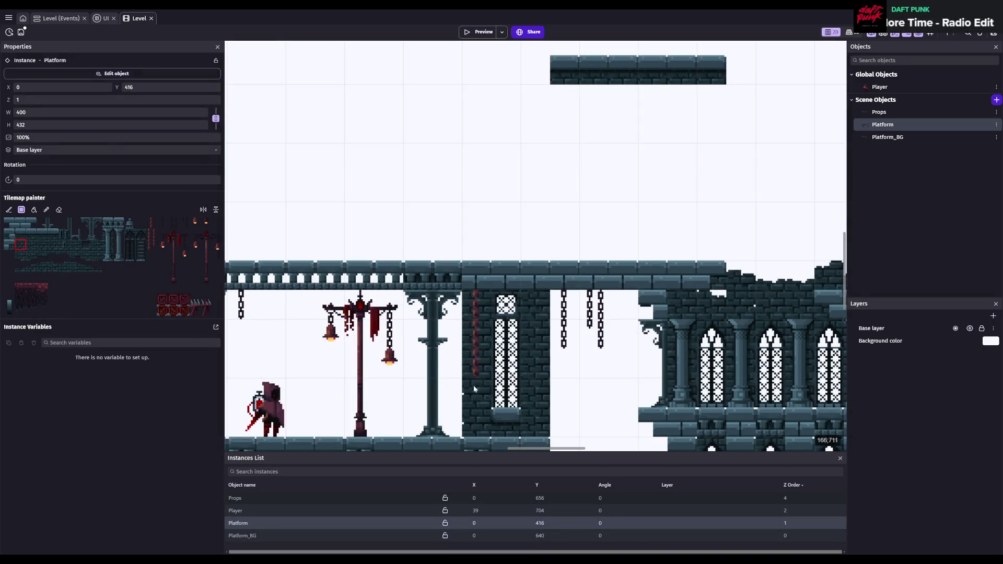
pyautogui.hotkey('ctrl', 's')
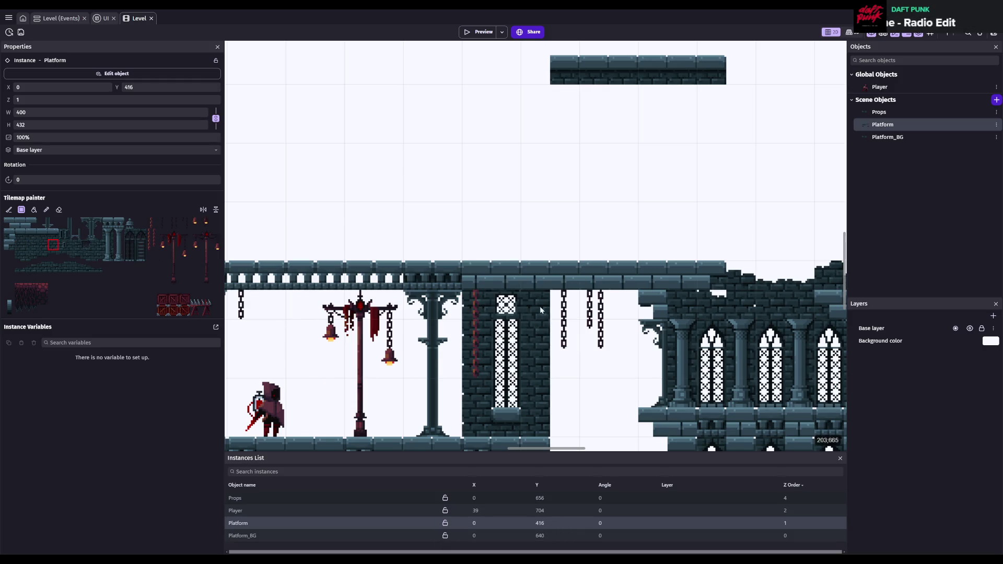
pyautogui.scroll(-5, 640, 268)
pyautogui.hotkey('ctrl', 's')
pyautogui.hscroll(-1, 641, 268)
# - Paint brick tiles into the gap beside the tall window wall and save
pyautogui.click(86, 256)
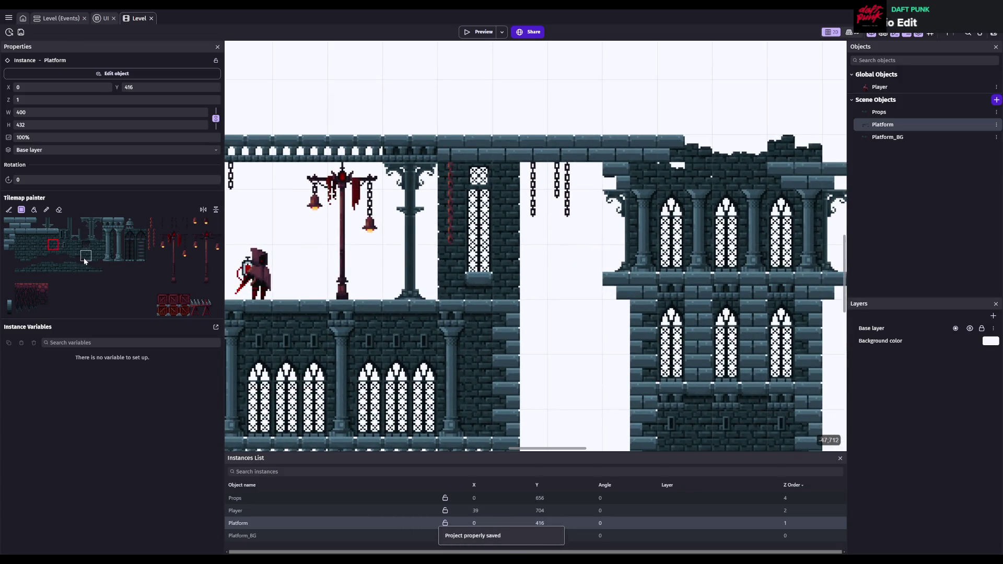
pyautogui.click(445, 287)
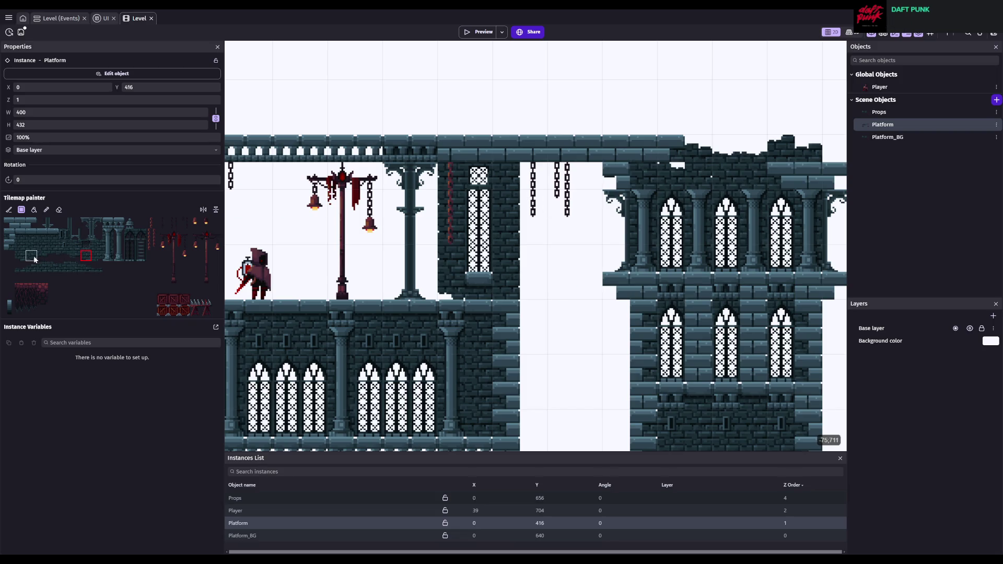
pyautogui.click(74, 267)
pyautogui.click(512, 177)
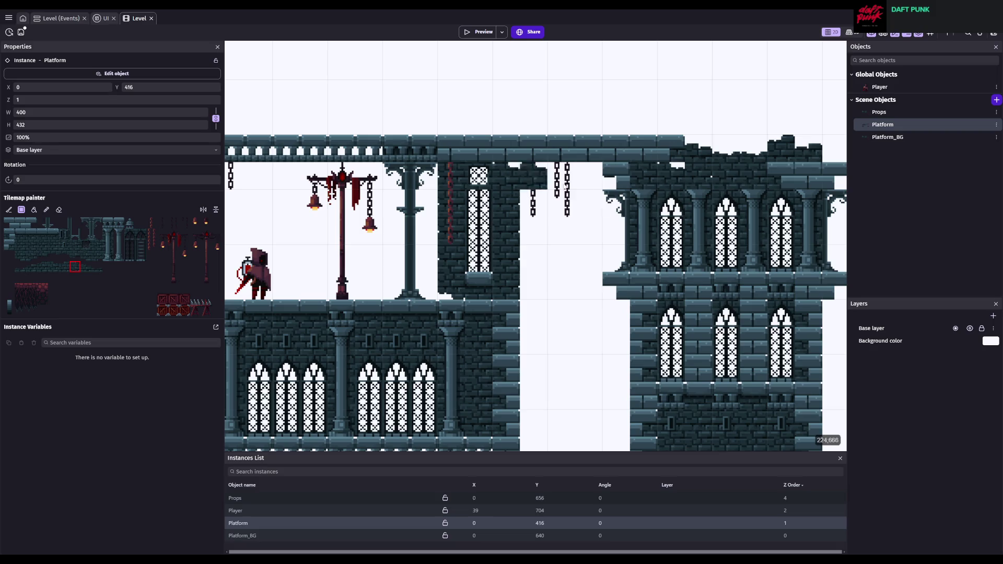
pyautogui.hotkey('ctrl', 's')
pyautogui.scroll(-3, 679, 292)
pyautogui.click(590, 305)
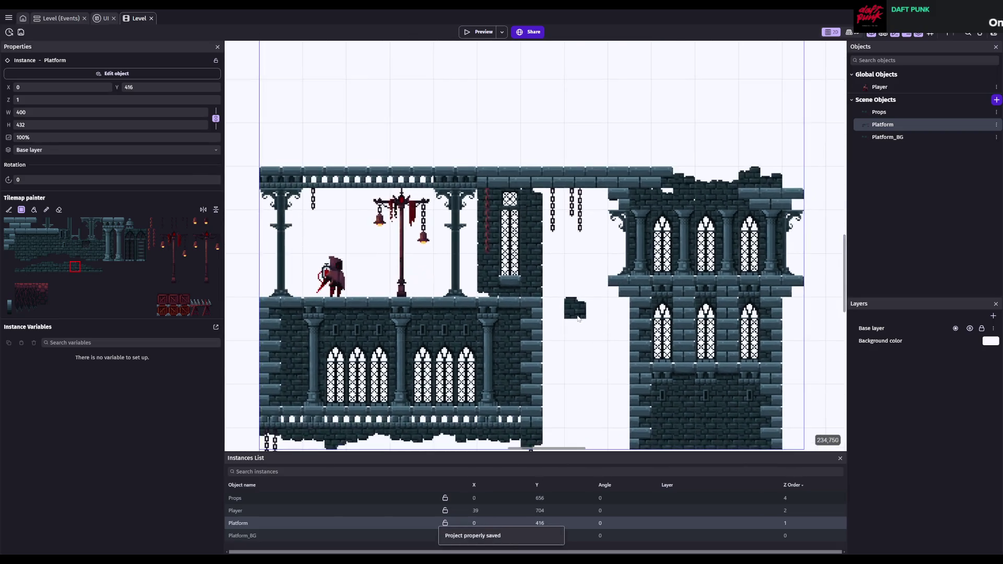
pyautogui.scroll(-1, 578, 319)
pyautogui.hscroll(-1, 591, 329)
pyautogui.scroll(-2, 606, 344)
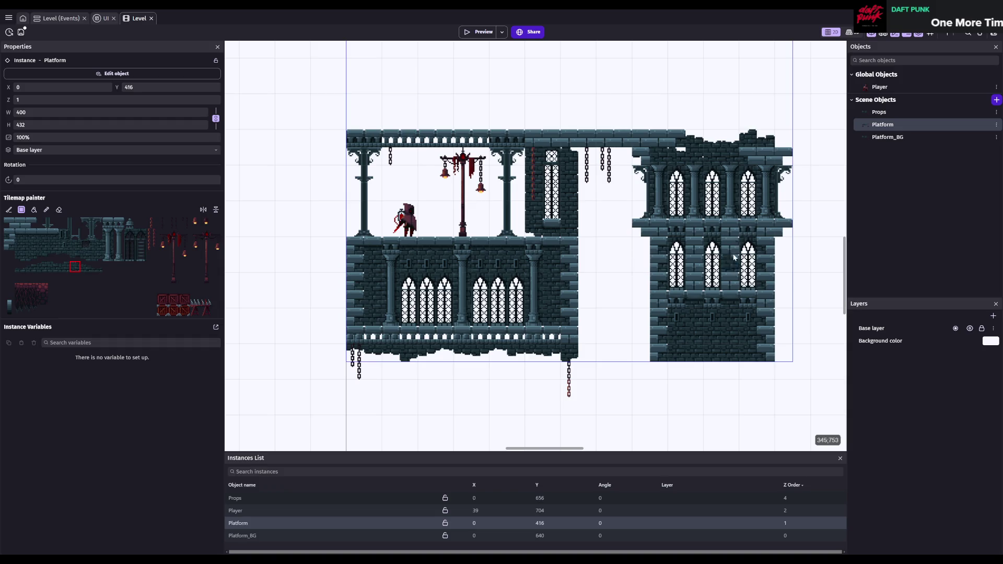
pyautogui.click(901, 137)
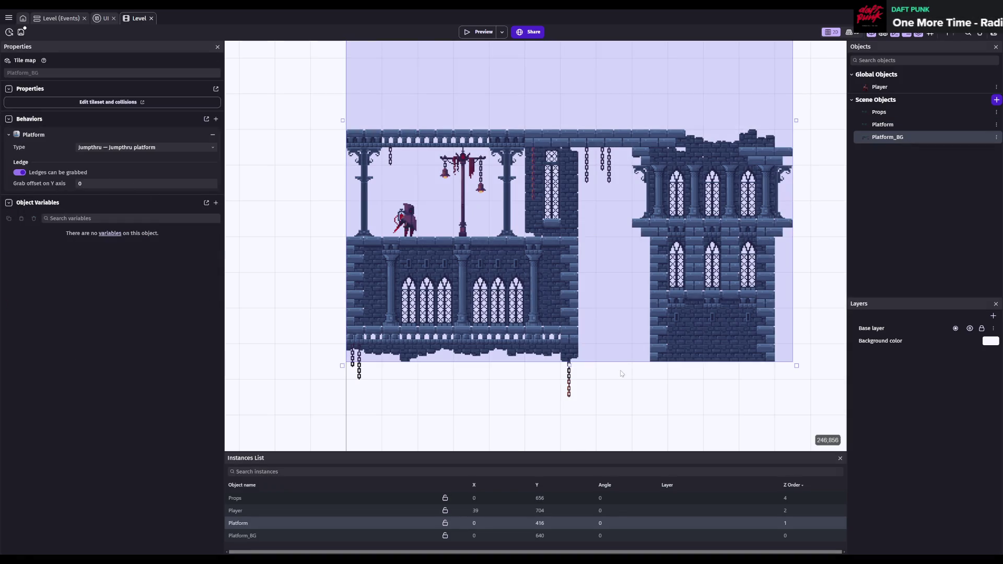
# - Erase the Platform tilemap tiles across the lower castle balcony
pyautogui.click(236, 525)
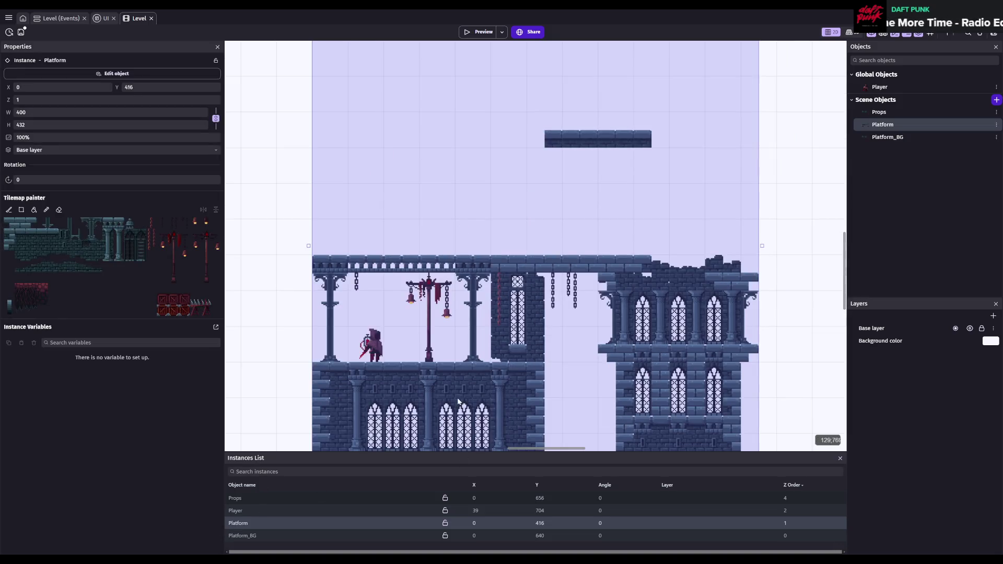
pyautogui.scroll(-2, 457, 402)
pyautogui.scroll(2, 456, 301)
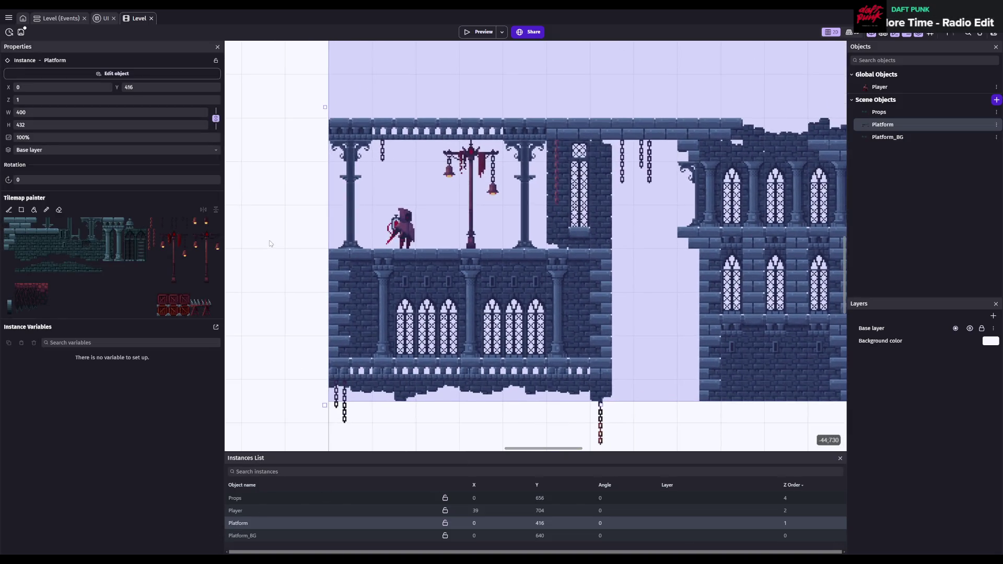
pyautogui.scroll(2, 270, 244)
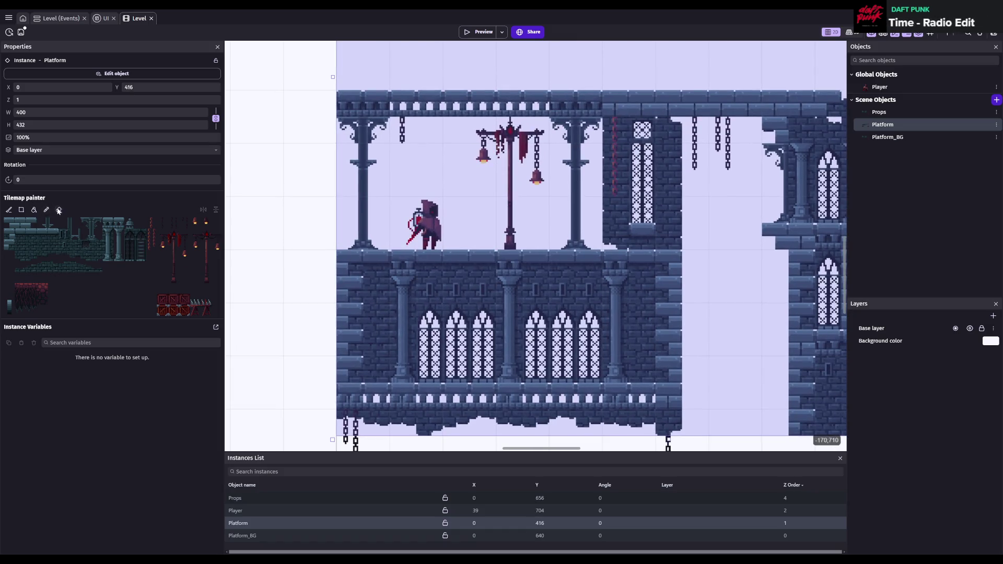
pyautogui.click(58, 210)
pyautogui.moveTo(376, 290); pyautogui.dragTo(632, 369)
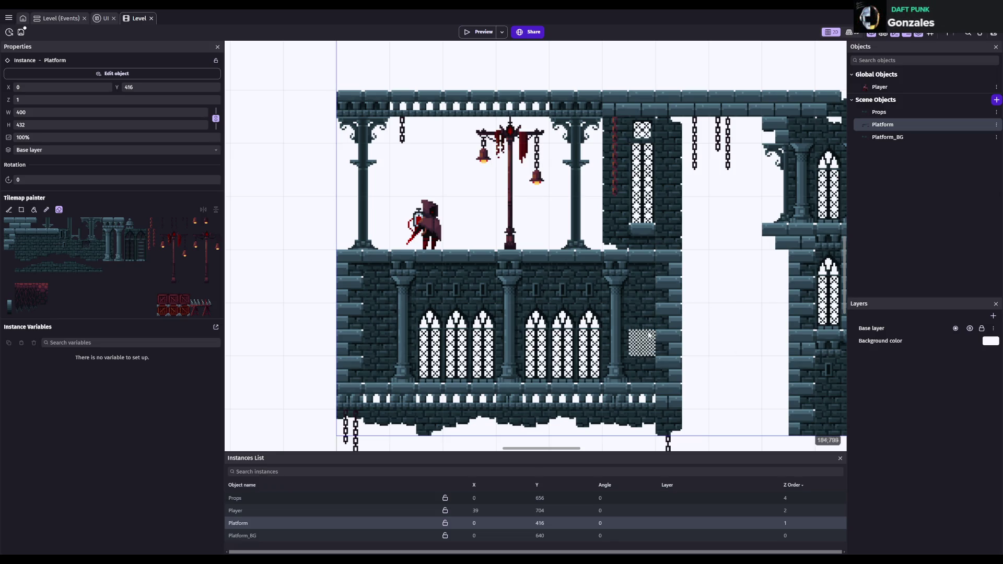
# - Check the Platform and Platform_BG tilemap settings and save the project
pyautogui.click(894, 126)
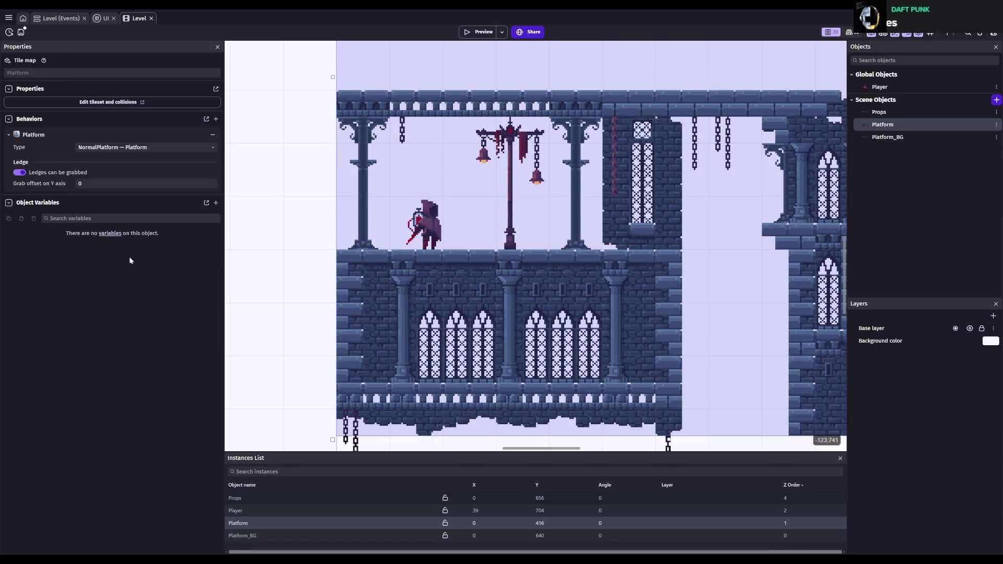
pyautogui.click(257, 524)
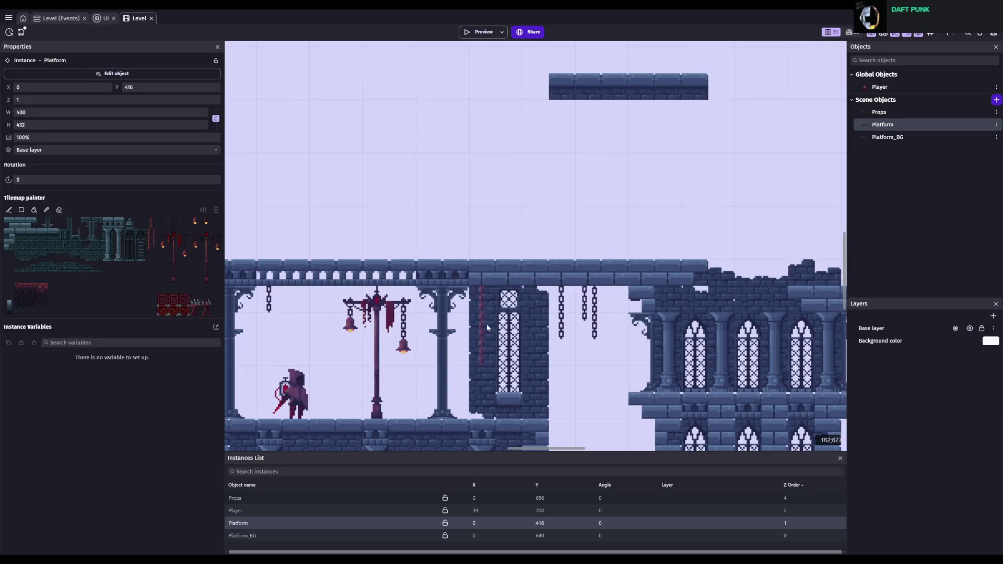
pyautogui.scroll(-3, 620, 250)
pyautogui.scroll(-5, 620, 250)
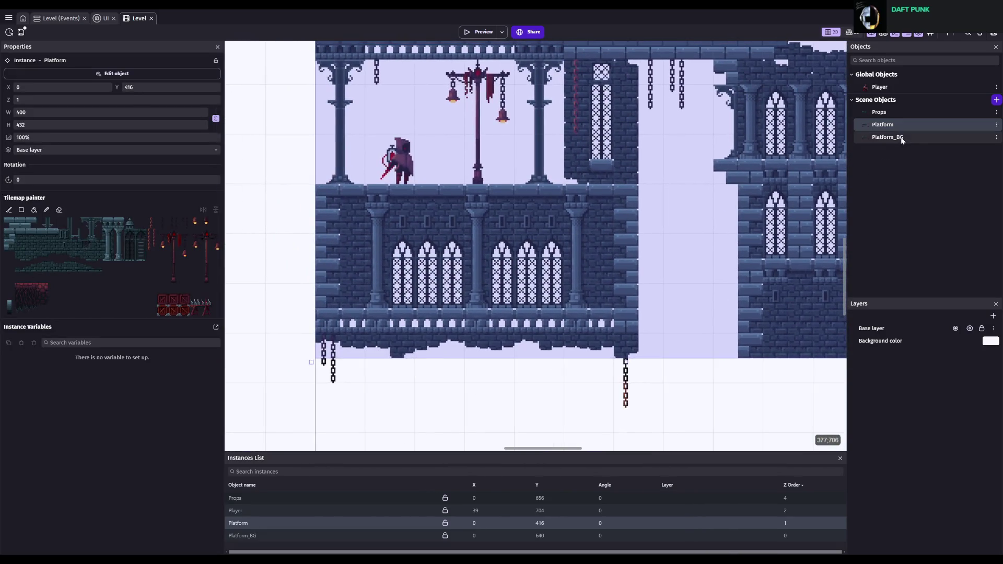
pyautogui.click(888, 137)
pyautogui.hotkey('ctrl', 's')
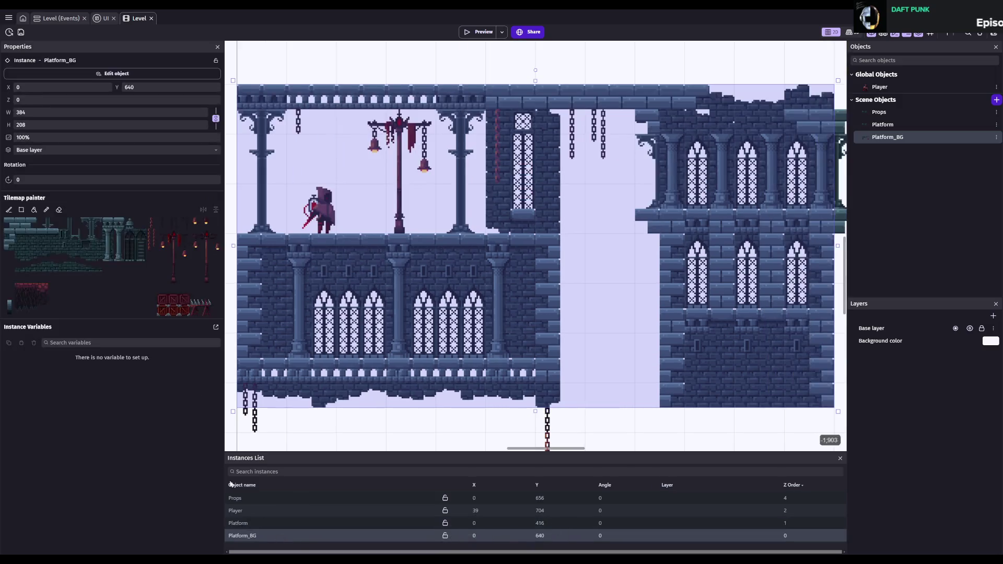
pyautogui.click(280, 536)
# - Paint a lattice window tile from Platform_BG onto the lower balcony wall
pyautogui.click(87, 246)
pyautogui.click(523, 321)
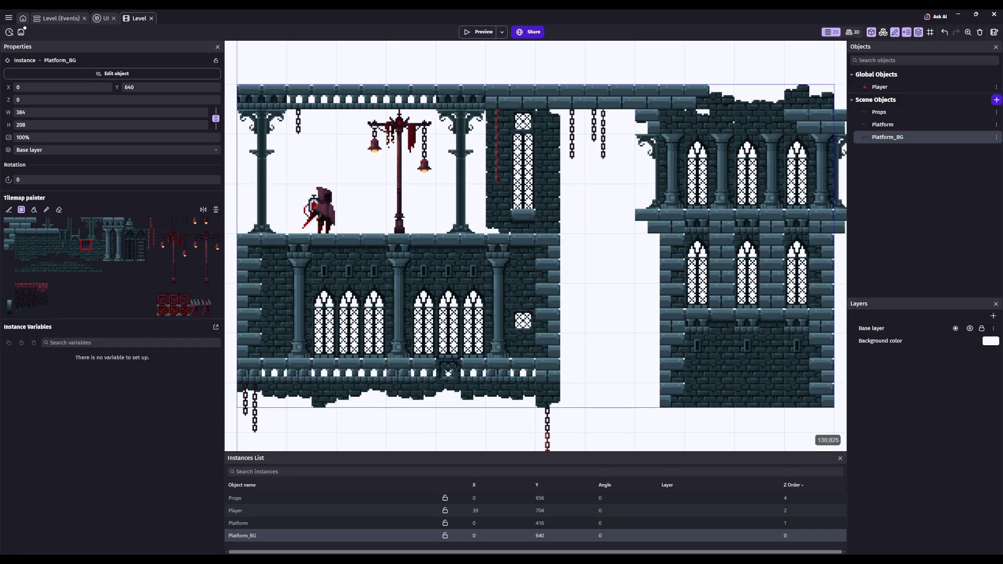
pyautogui.scroll(2, 483, 342)
pyautogui.scroll(1, 484, 342)
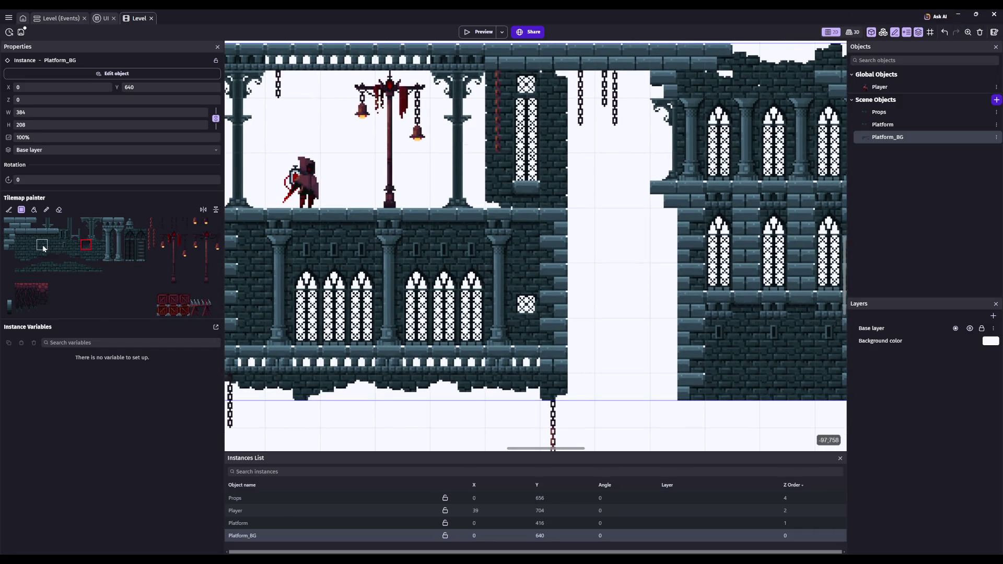
pyautogui.hscroll(-2, 525, 331)
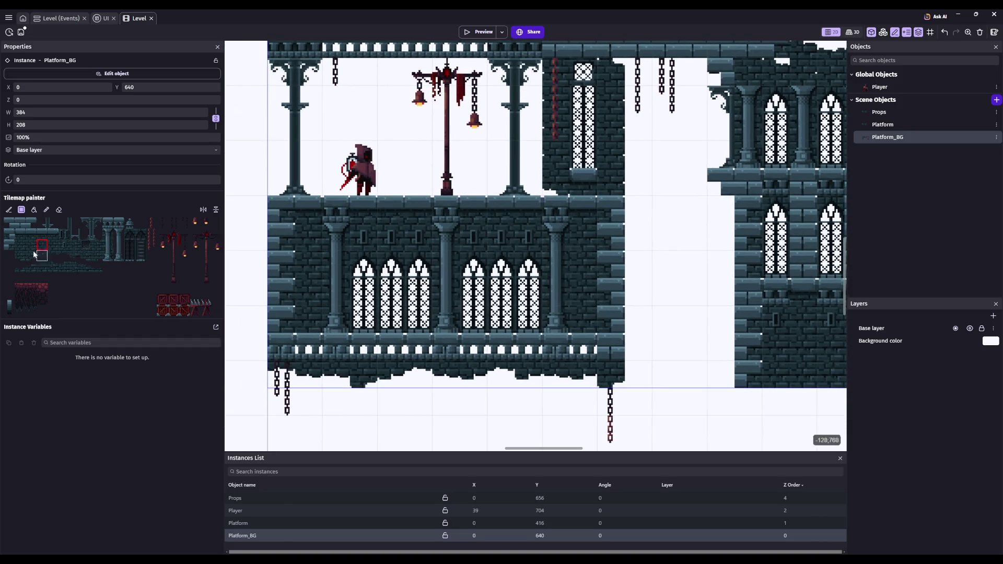
# - Pick the neighbouring tileset tile and save the project
pyautogui.click(30, 246)
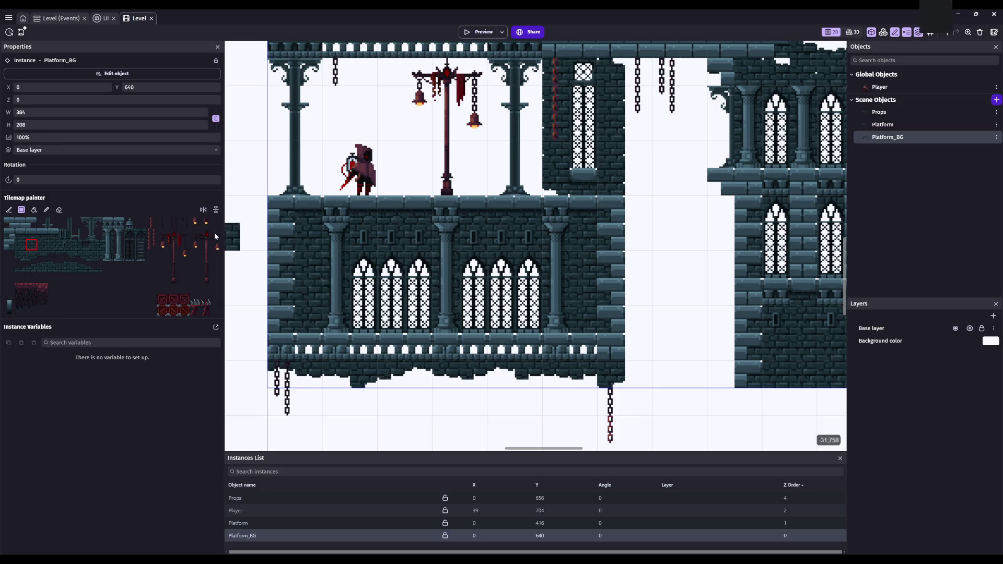
pyautogui.scroll(-1, 557, 314)
pyautogui.scroll(-2, 556, 314)
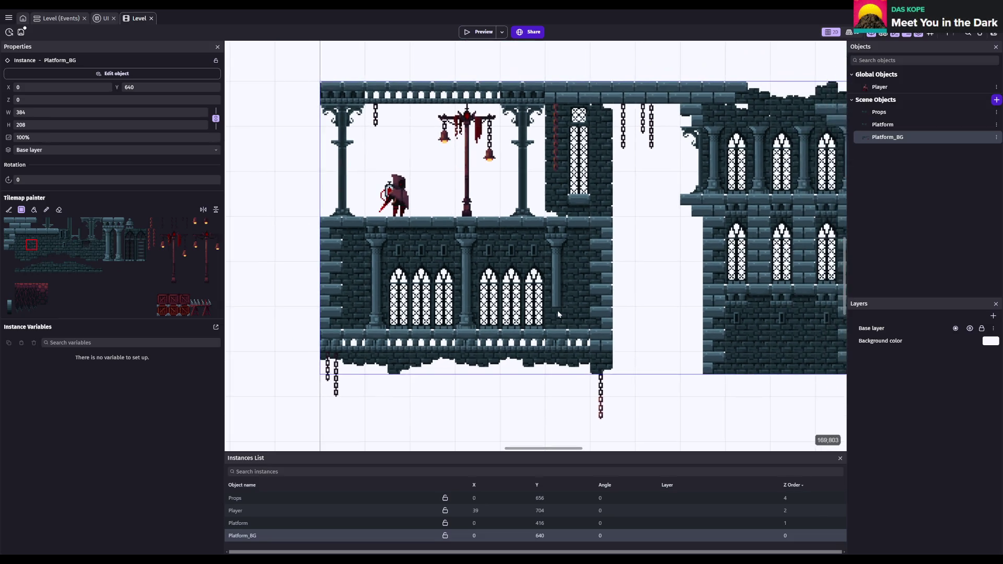
pyautogui.scroll(-1, 557, 313)
pyautogui.hotkey('ctrl', 's')
pyautogui.scroll(-1, 614, 314)
pyautogui.scroll(-1, 607, 313)
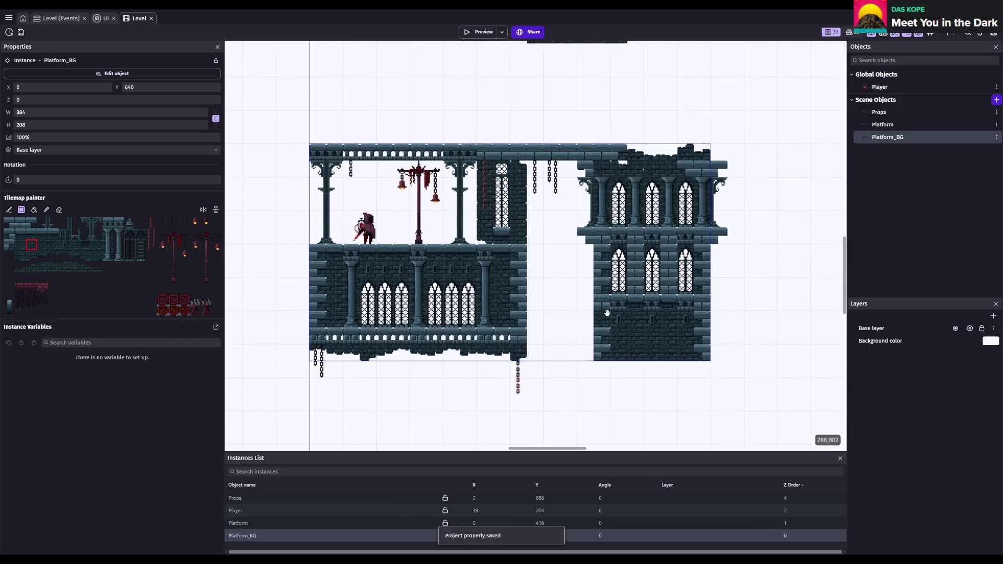
pyautogui.scroll(1, 607, 312)
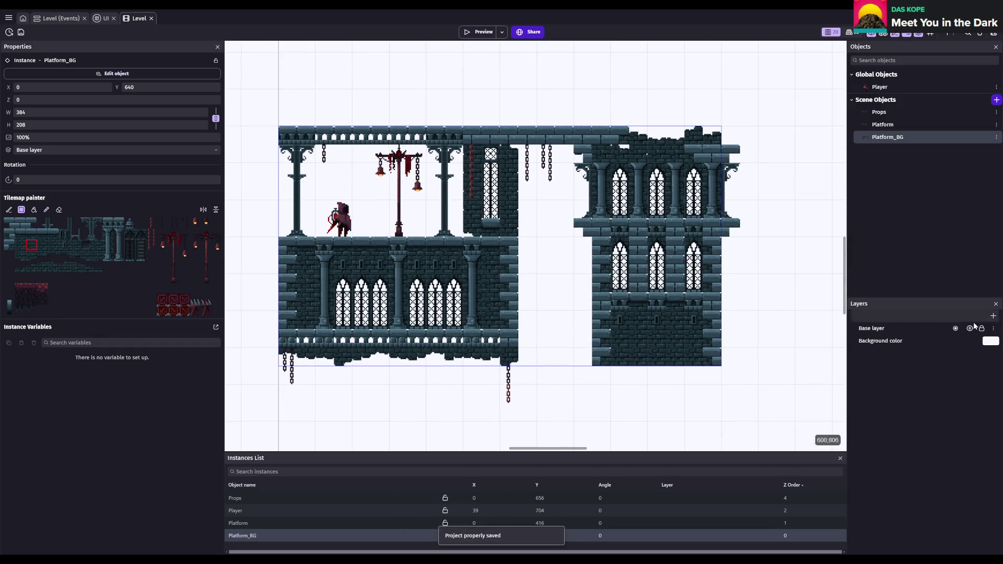
# - Try navy, teal and blue-grey shades for the scene background colour
pyautogui.click(991, 341)
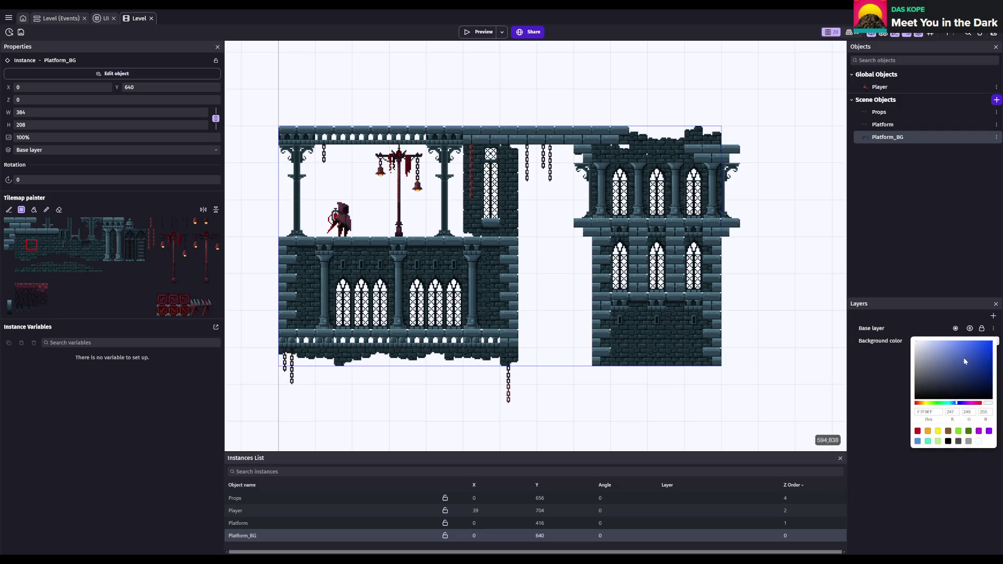
pyautogui.moveTo(965, 358); pyautogui.dragTo(952, 382)
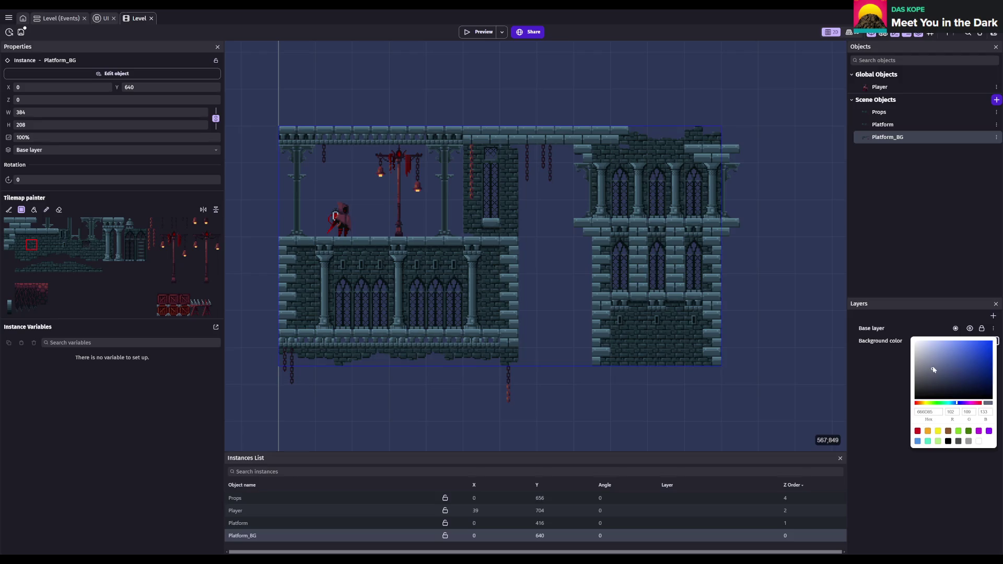
pyautogui.moveTo(952, 382); pyautogui.dragTo(933, 369)
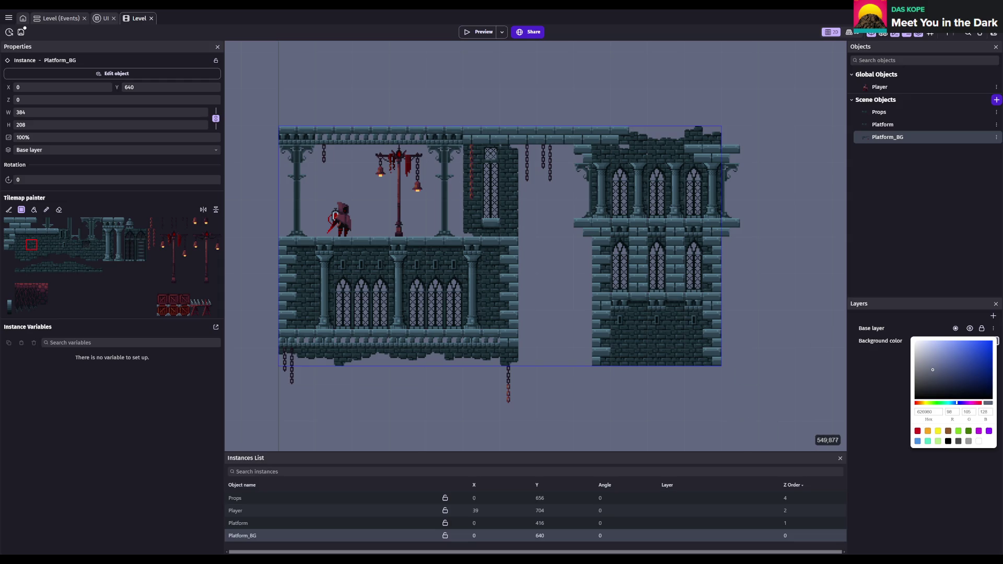
pyautogui.moveTo(957, 403); pyautogui.dragTo(945, 403)
pyautogui.moveTo(937, 355); pyautogui.dragTo(947, 375)
pyautogui.click(940, 369)
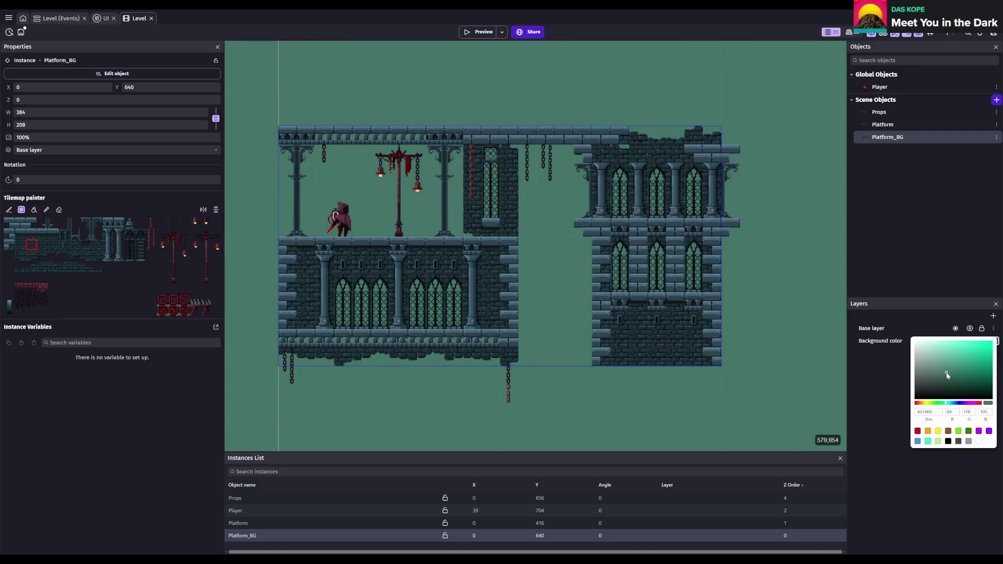
pyautogui.click(953, 404)
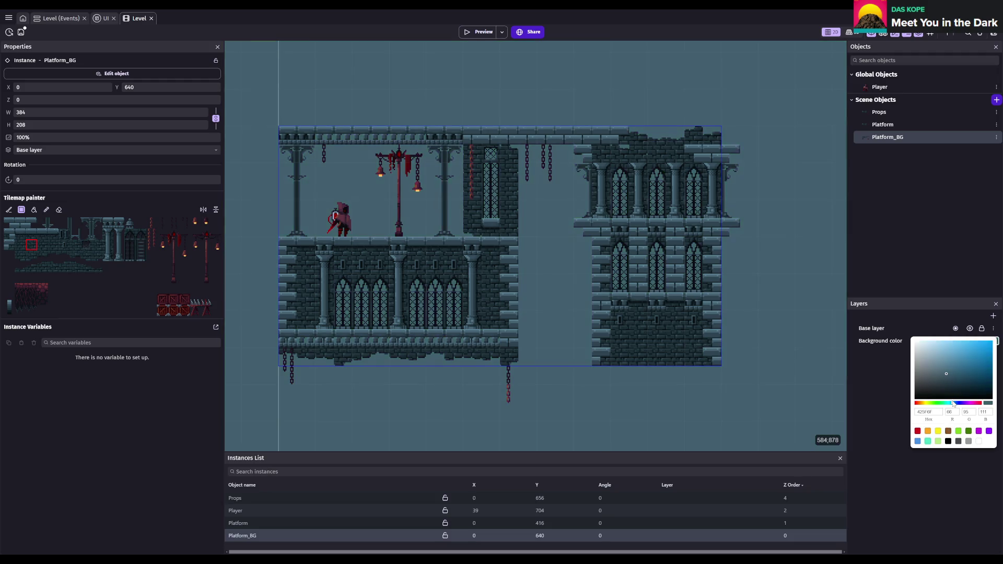
pyautogui.moveTo(953, 404); pyautogui.dragTo(942, 364)
pyautogui.click(943, 370)
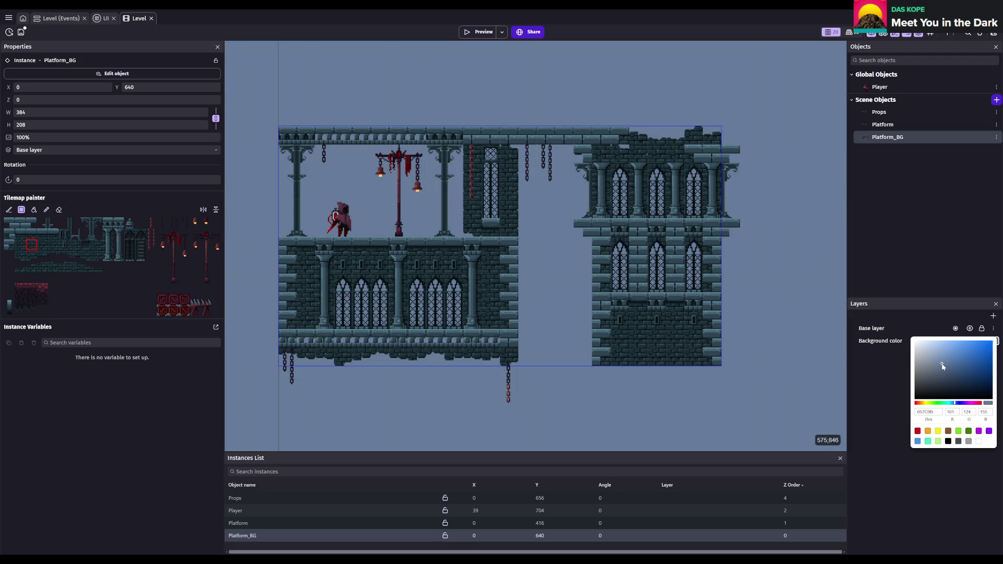
# - Shift the background hue through purple and magenta to a dusty pink-mauve and confirm
pyautogui.click(966, 404)
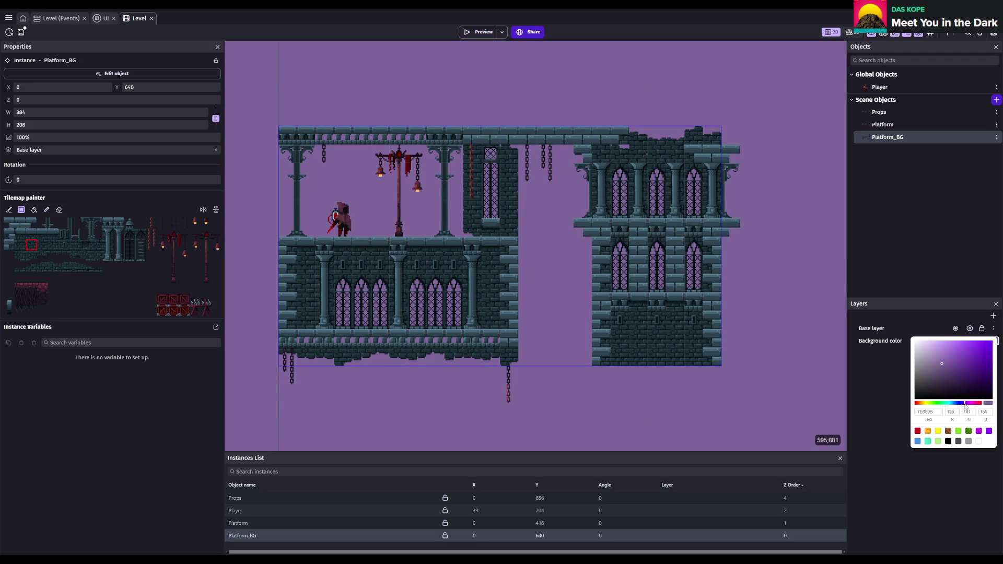
pyautogui.click(944, 371)
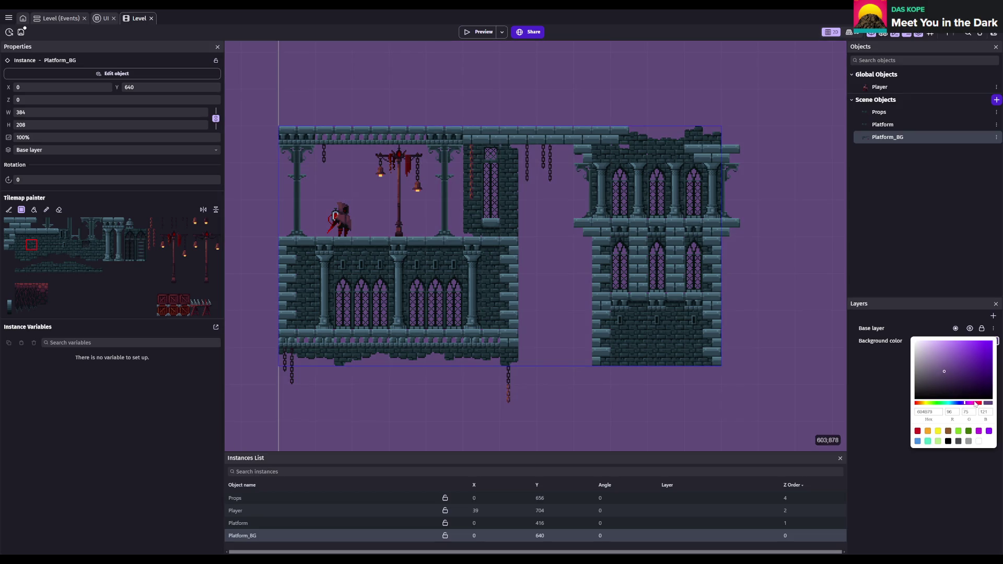
pyautogui.click(970, 404)
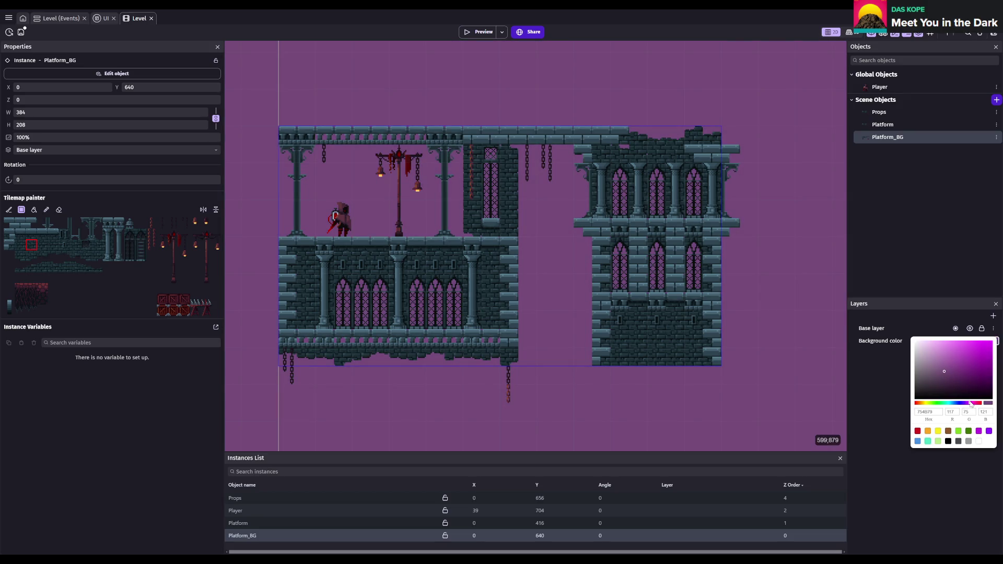
pyautogui.click(977, 405)
pyautogui.moveTo(949, 370); pyautogui.dragTo(946, 374)
pyautogui.click(918, 403)
pyautogui.click(946, 468)
# - Save the project with the pink-mauve background in place
pyautogui.hscroll(-1, 719, 297)
pyautogui.hscroll(1, 656, 296)
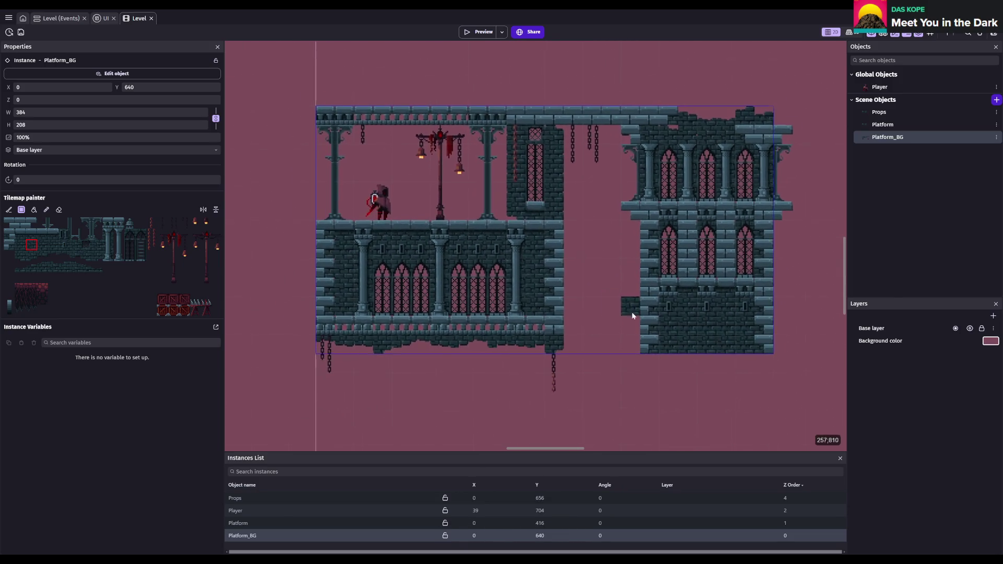
pyautogui.scroll(3, 622, 309)
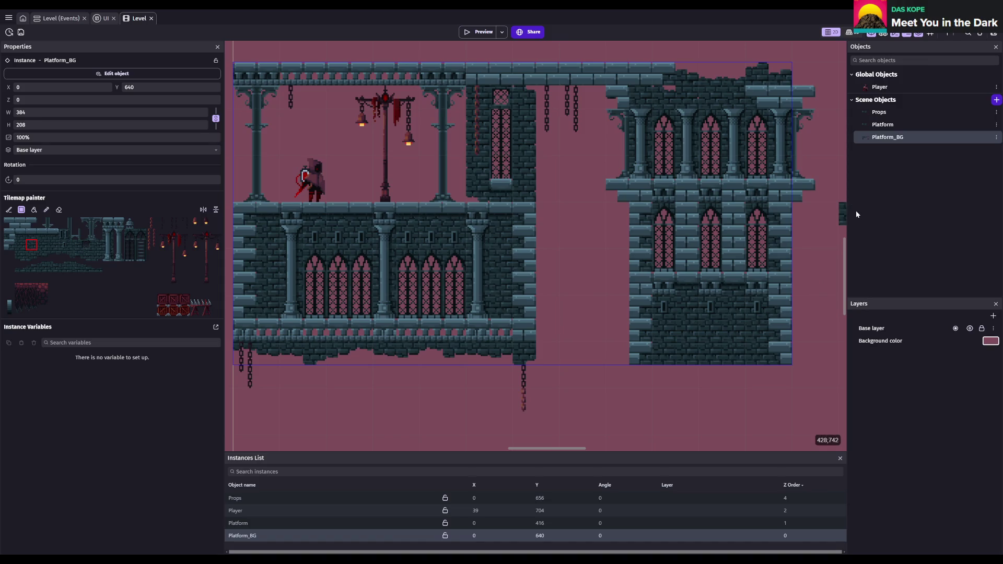
pyautogui.hotkey('ctrl', 's')
pyautogui.scroll(2, 833, 233)
pyautogui.scroll(2, 783, 319)
pyautogui.scroll(1, 752, 302)
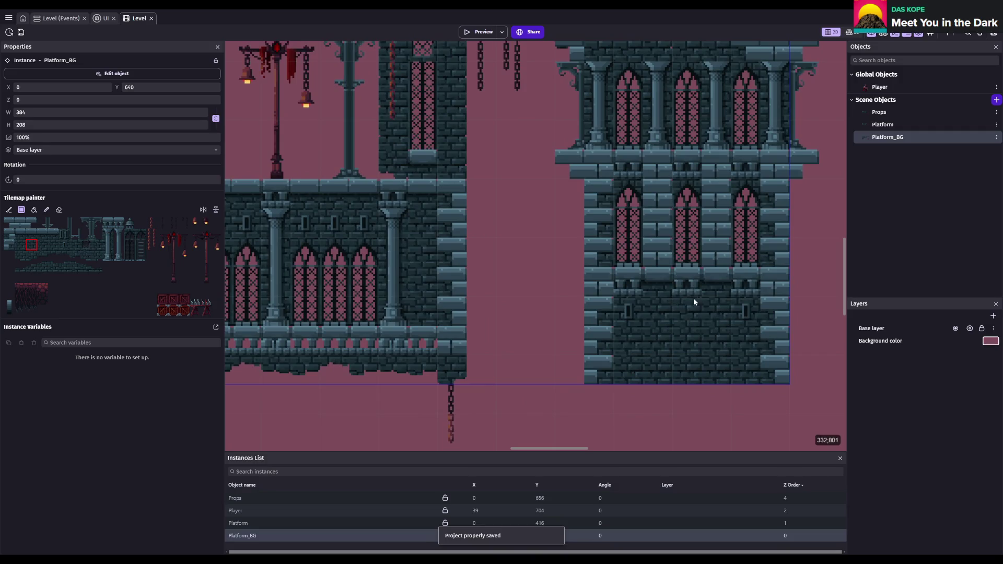
pyautogui.scroll(-2, 695, 296)
pyautogui.scroll(-2, 688, 296)
# - Select the Props tilemap object and its level instance for painting, saving again
pyautogui.click(904, 126)
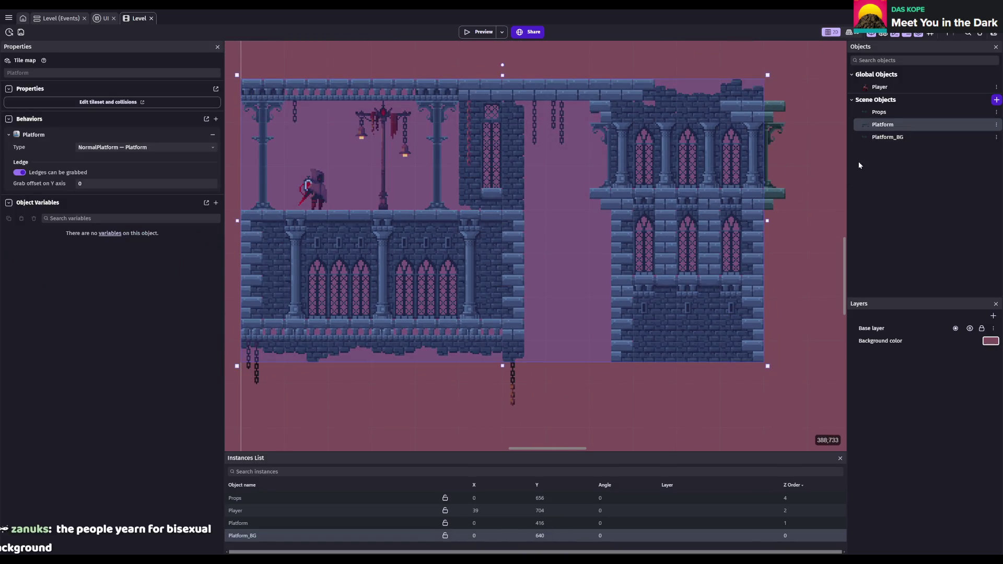
pyautogui.click(919, 112)
pyautogui.hotkey('ctrl', 's')
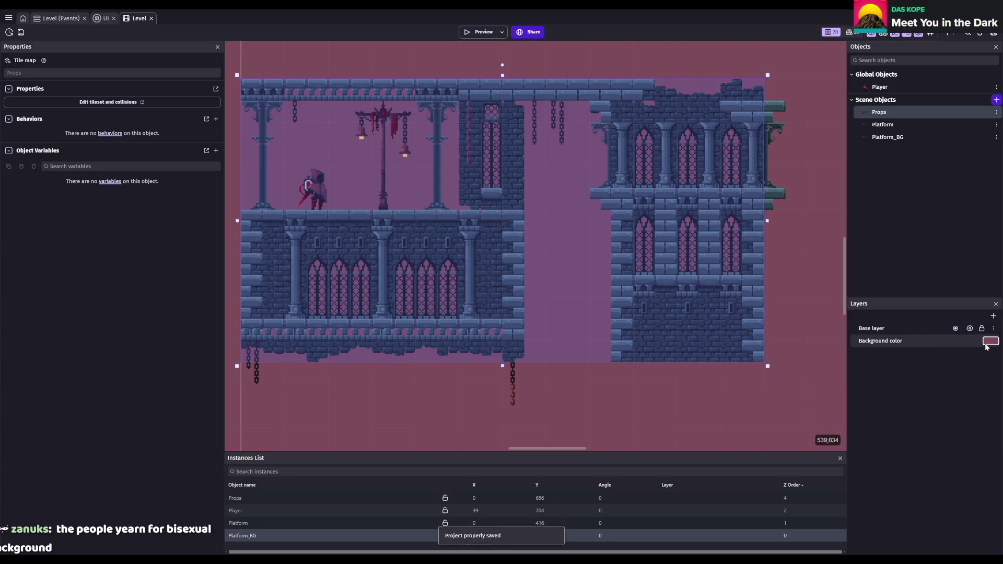
pyautogui.click(989, 342)
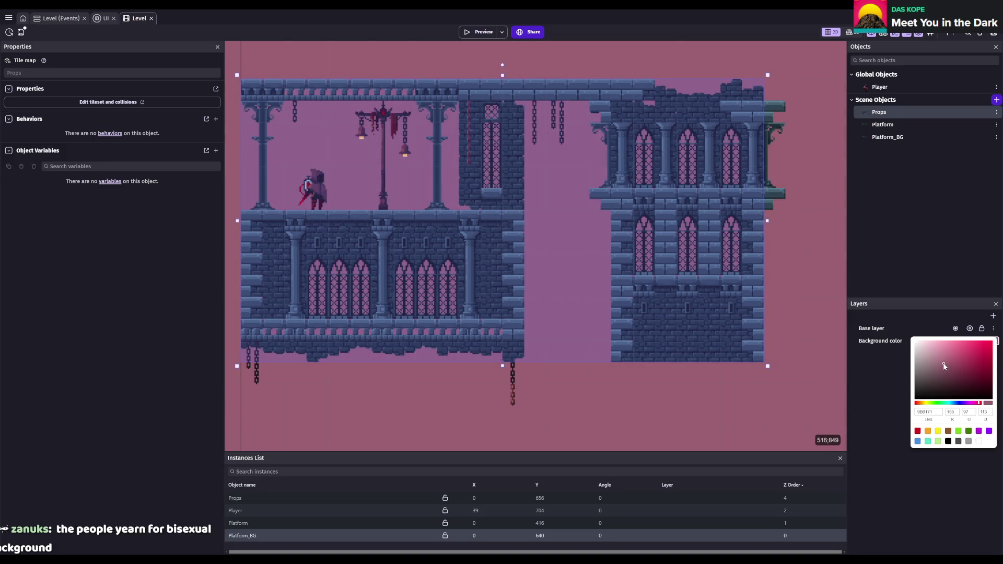
pyautogui.click(934, 487)
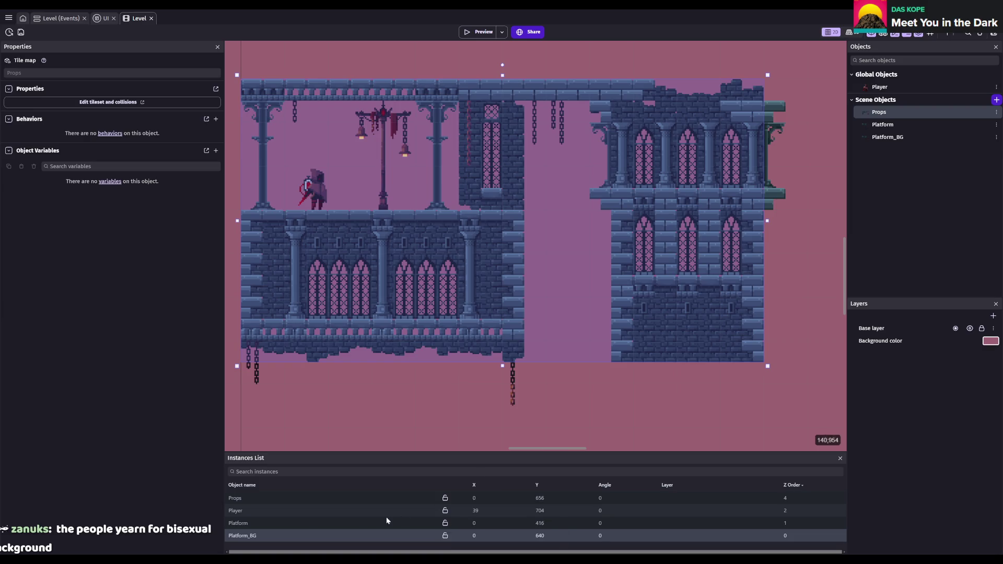
pyautogui.click(270, 500)
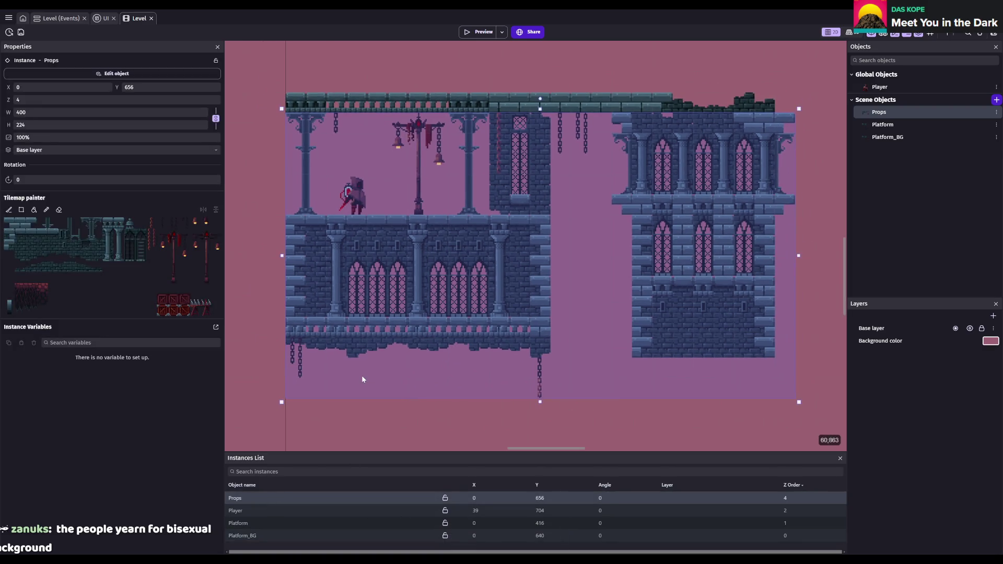
pyautogui.click(88, 249)
# - Save the project several times while scrolling around the level
pyautogui.scroll(-1, 542, 310)
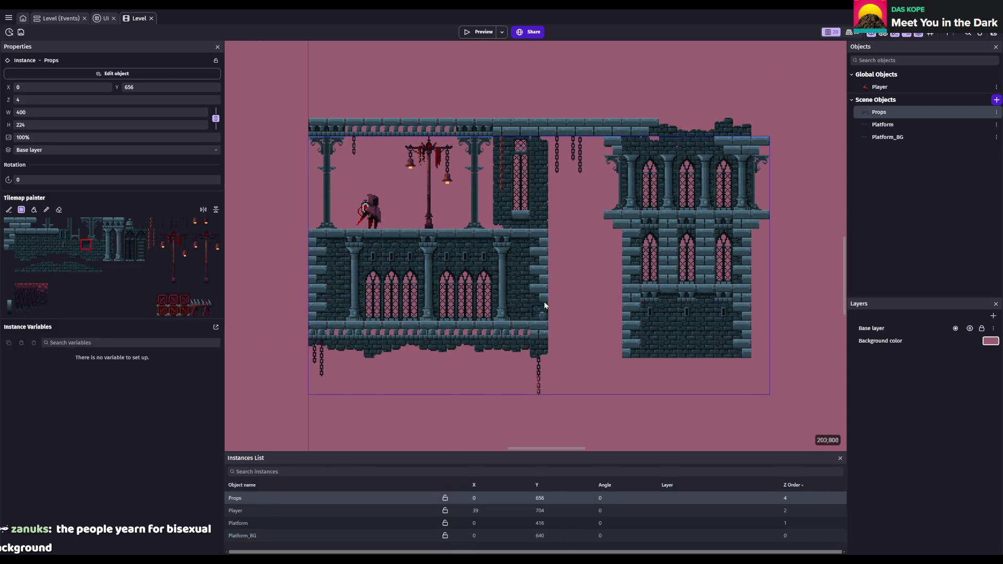
pyautogui.scroll(-2, 468, 347)
pyautogui.scroll(1, 468, 346)
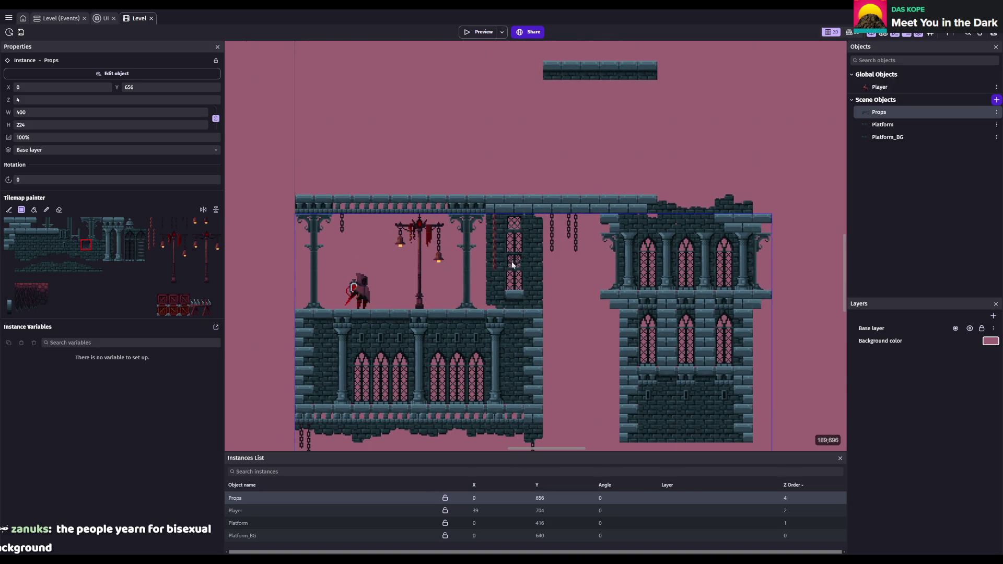
pyautogui.hotkey('ctrl', 's')
pyautogui.scroll(2, 544, 277)
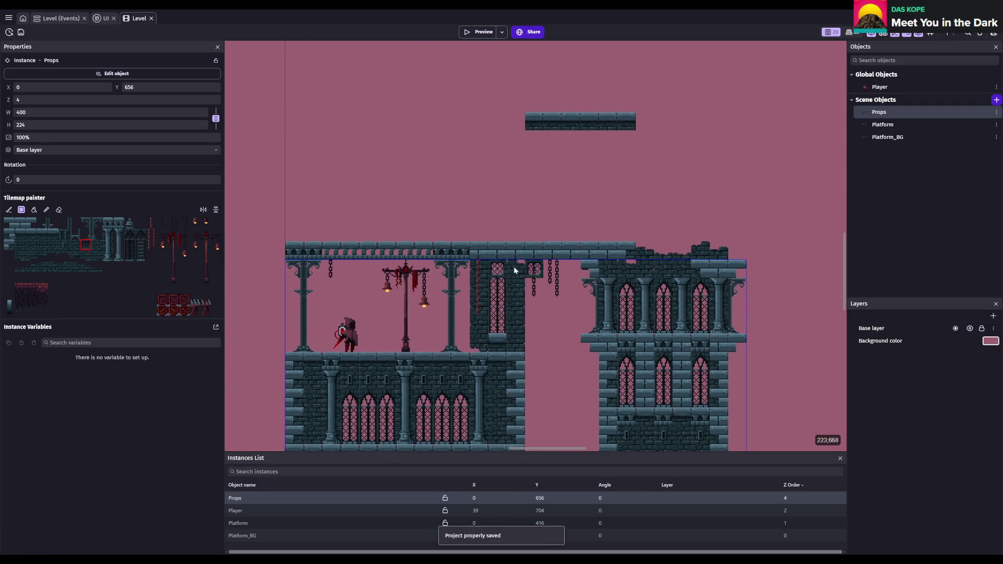
pyautogui.hscroll(-3, 543, 277)
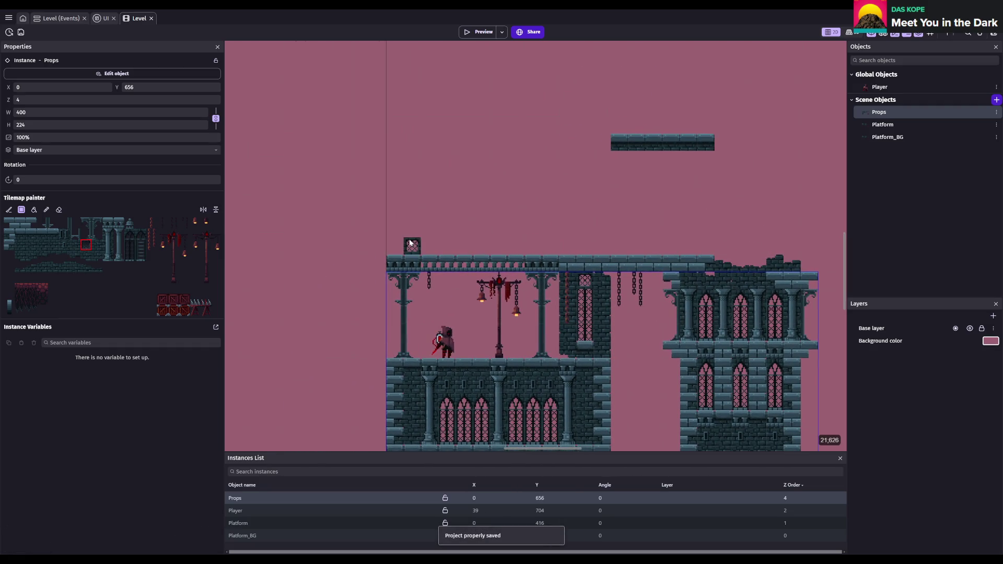
pyautogui.scroll(1, 524, 243)
pyautogui.hscroll(1, 525, 243)
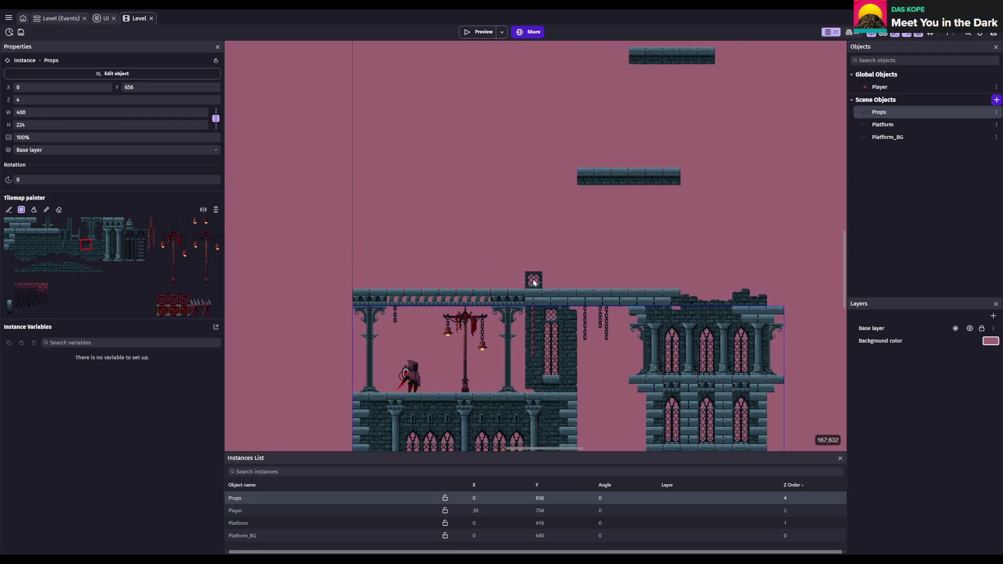
pyautogui.hotkey('ctrl', 's')
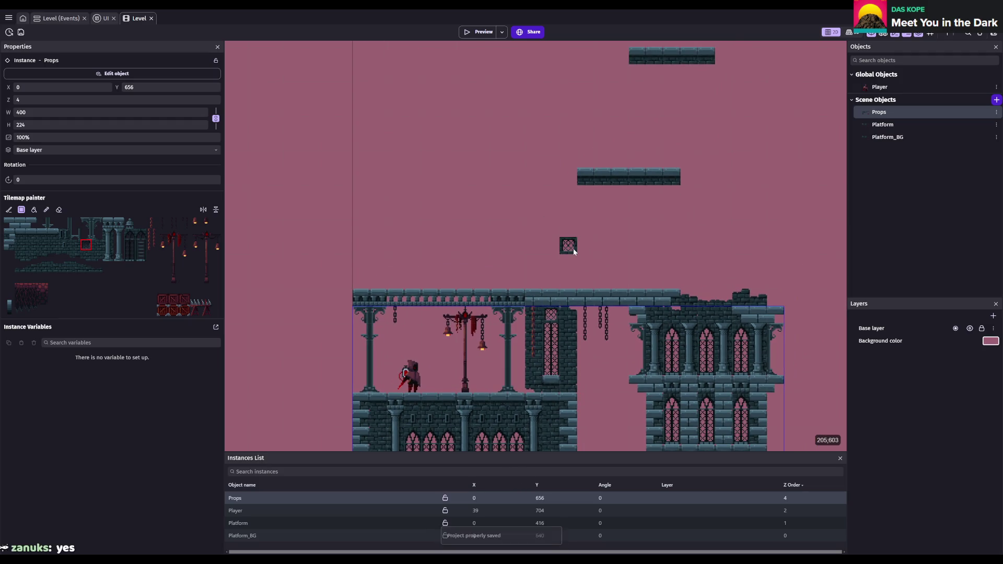
pyautogui.scroll(-2, 629, 280)
pyautogui.scroll(2, 629, 280)
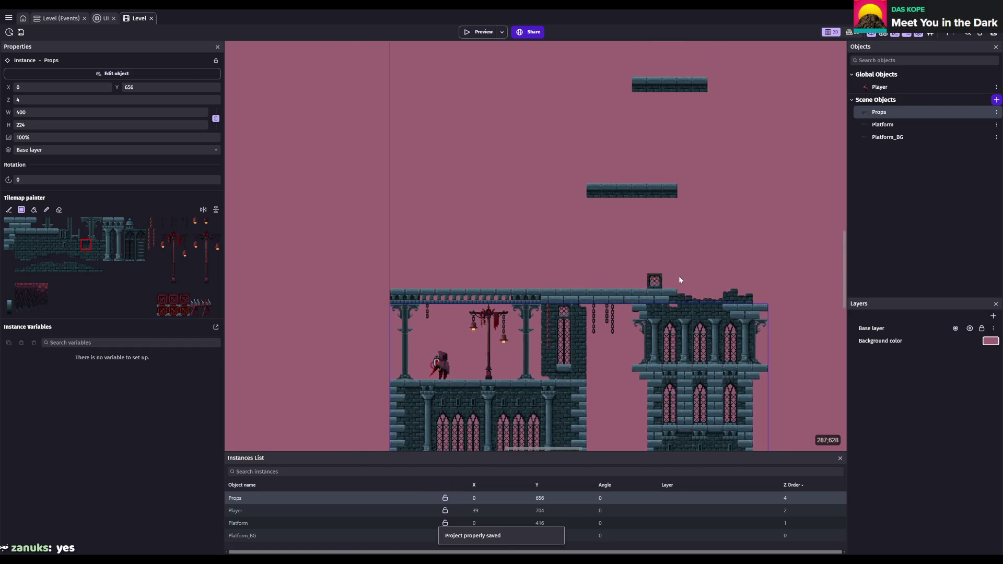
pyautogui.scroll(1, 601, 264)
pyautogui.scroll(1, 559, 255)
pyautogui.hotkey('ctrl', 's')
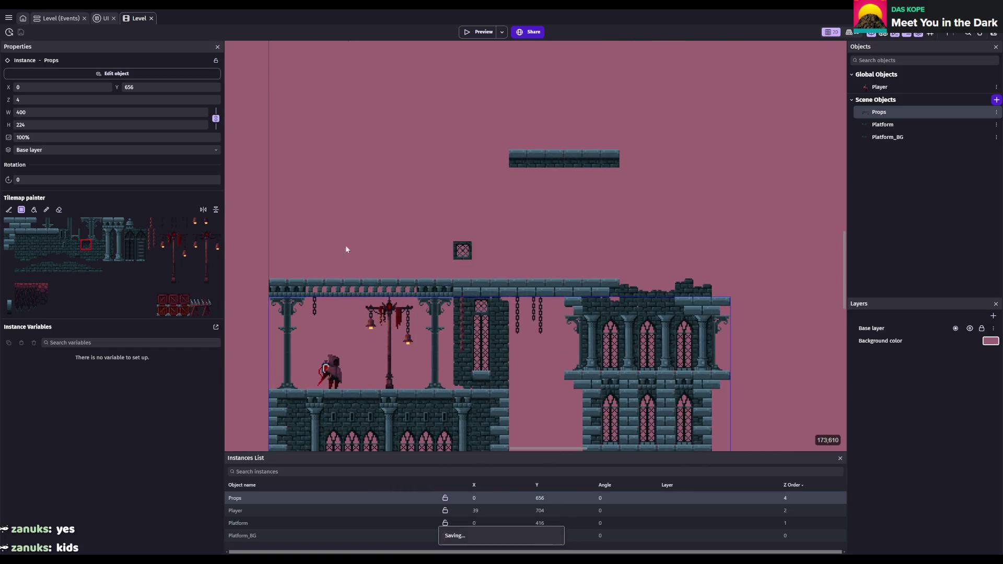
# - Pick the crate tile, shift the view up-left, then try the Props eraser
pyautogui.click(163, 300)
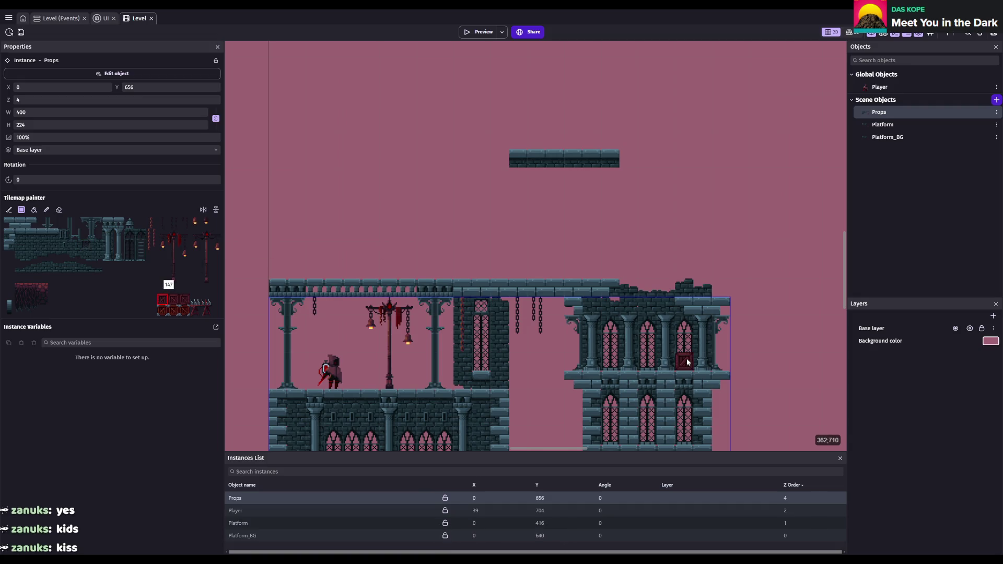
pyautogui.moveTo(687, 359); pyautogui.dragTo(575, 264)
pyautogui.scroll(1, 575, 263)
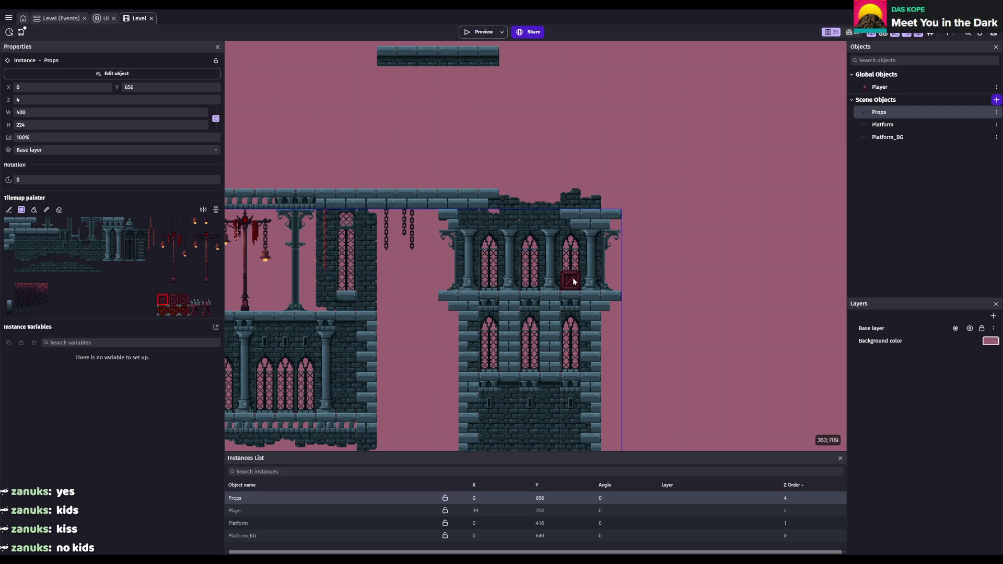
pyautogui.click(59, 209)
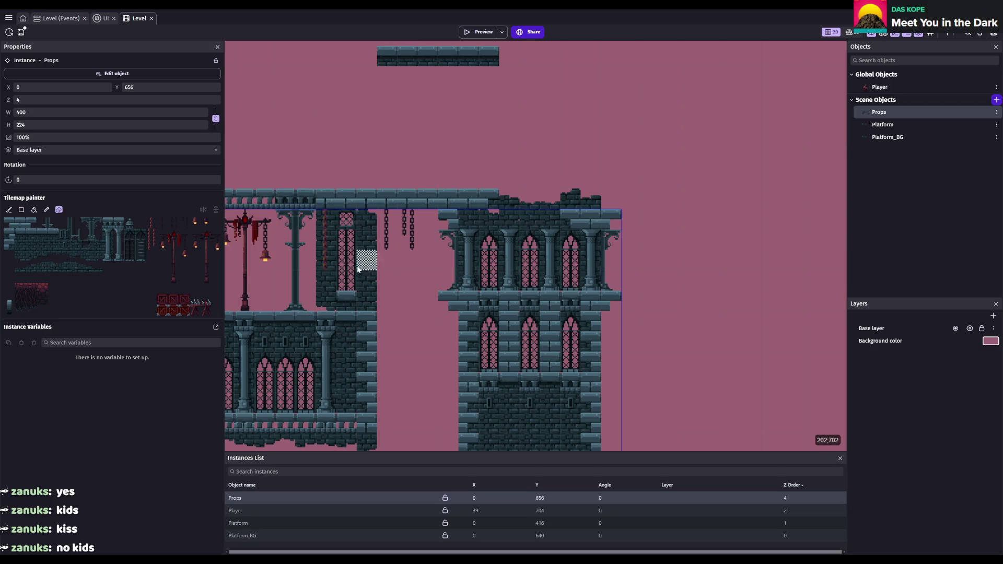
pyautogui.hscroll(-5, 365, 270)
pyautogui.scroll(2, 365, 270)
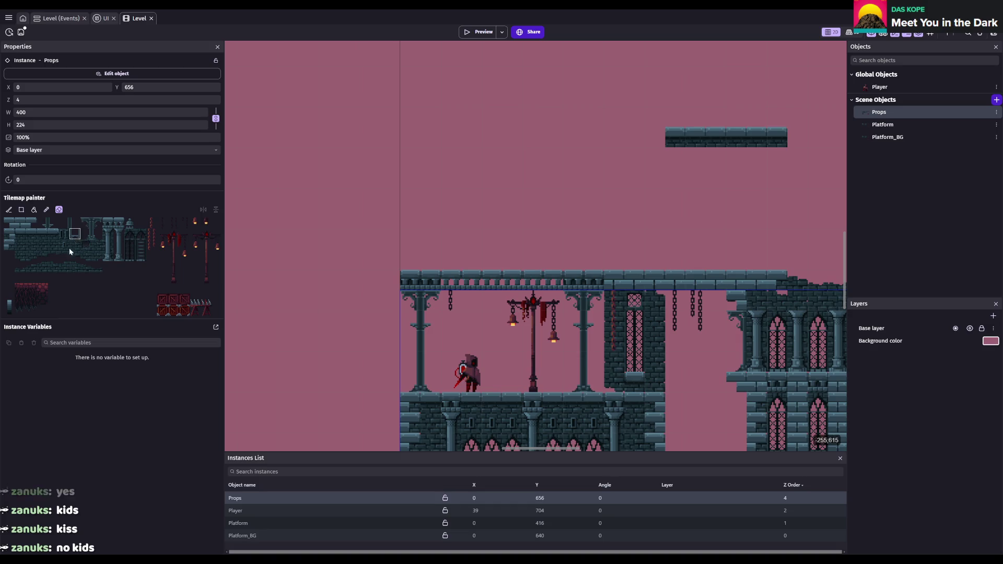
# - Paint a first dark rock tile just below the lower castle balcony
pyautogui.click(20, 288)
pyautogui.moveTo(621, 414); pyautogui.dragTo(377, 296)
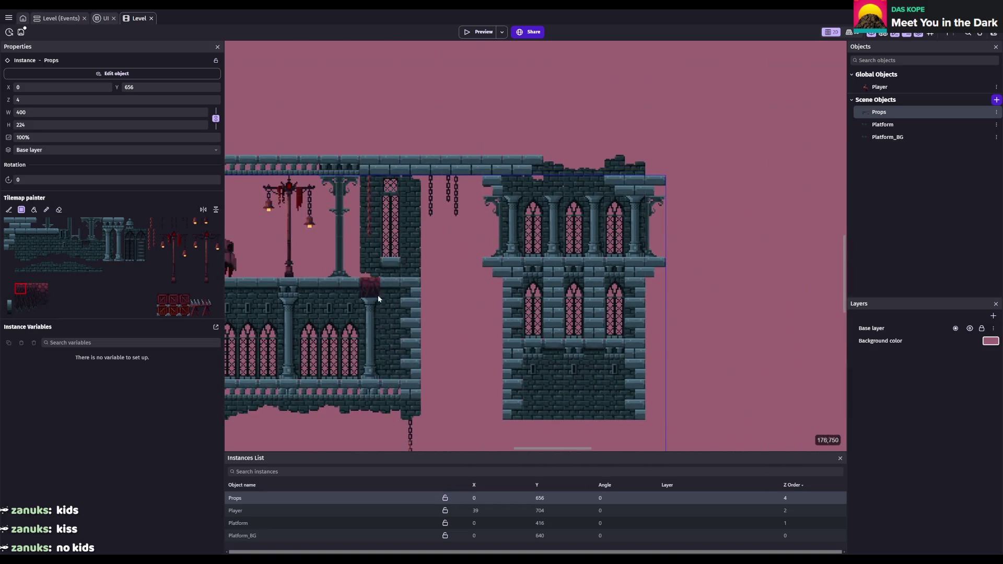
pyautogui.scroll(-2, 669, 304)
pyautogui.hscroll(2, 669, 304)
pyautogui.click(372, 336)
pyautogui.hscroll(-1, 408, 324)
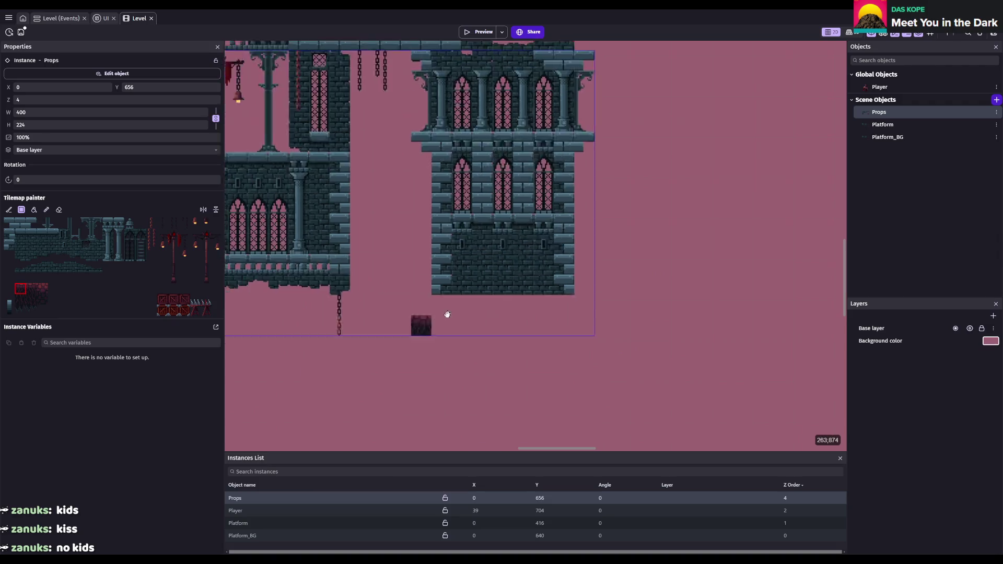
# - Paint a two-row dark rock platform below the castle, extend it left, and add a higher row
pyautogui.hscroll(-2, 468, 373)
pyautogui.scroll(-3, 470, 407)
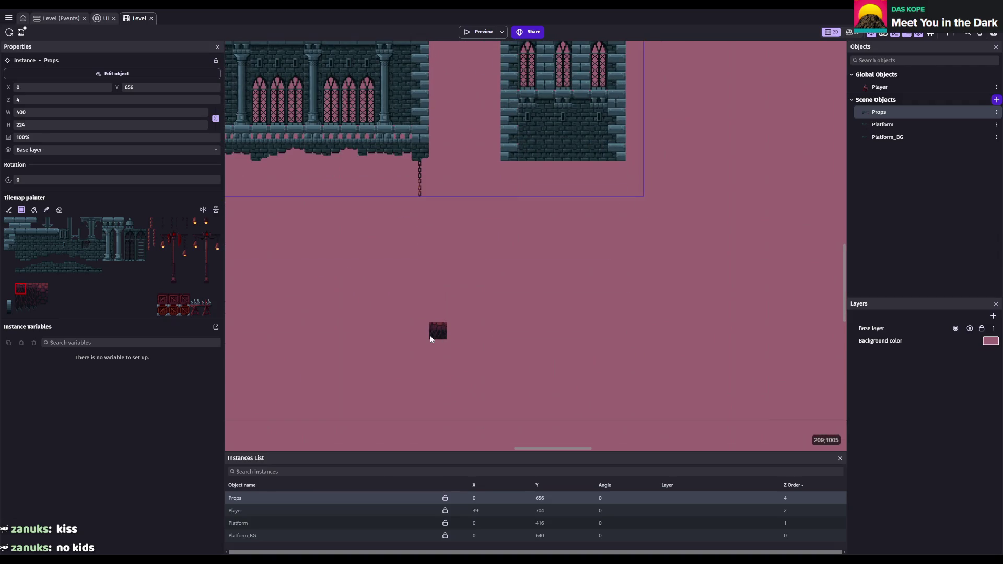
pyautogui.moveTo(431, 339); pyautogui.dragTo(710, 314)
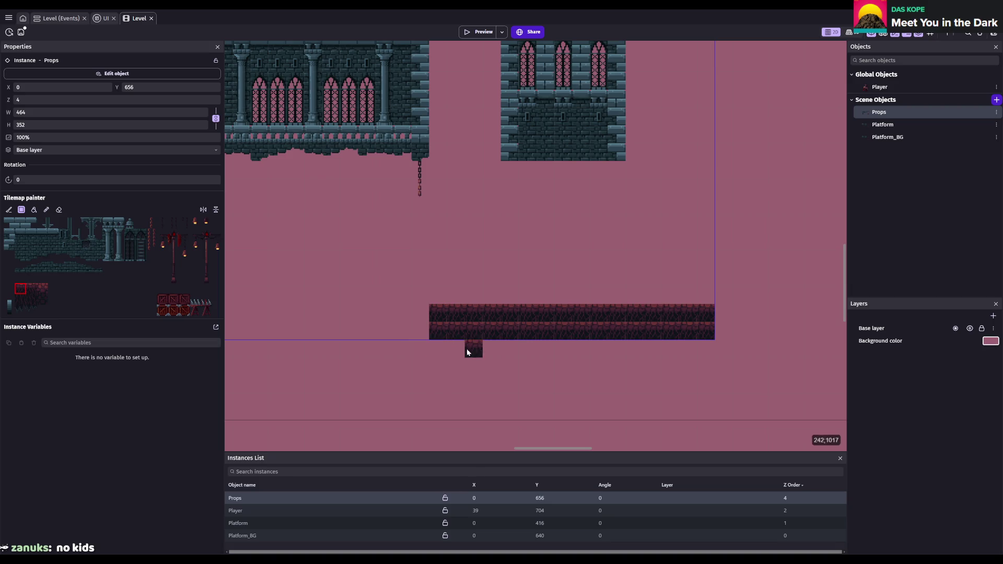
pyautogui.moveTo(421, 335); pyautogui.dragTo(314, 334)
pyautogui.hscroll(-2, 486, 338)
pyautogui.scroll(-1, 485, 337)
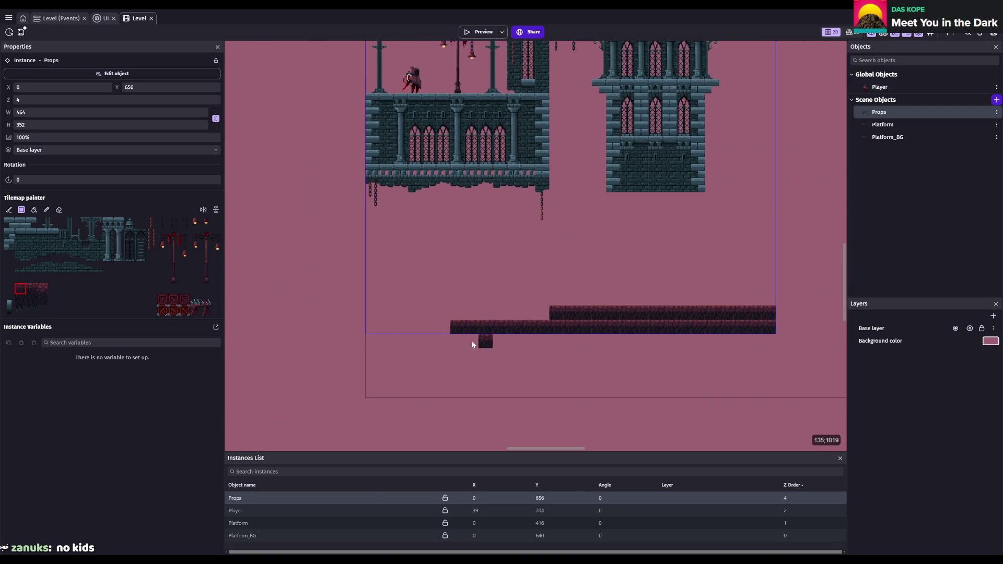
pyautogui.scroll(1, 502, 264)
pyautogui.hscroll(3, 648, 259)
pyautogui.scroll(1, 575, 269)
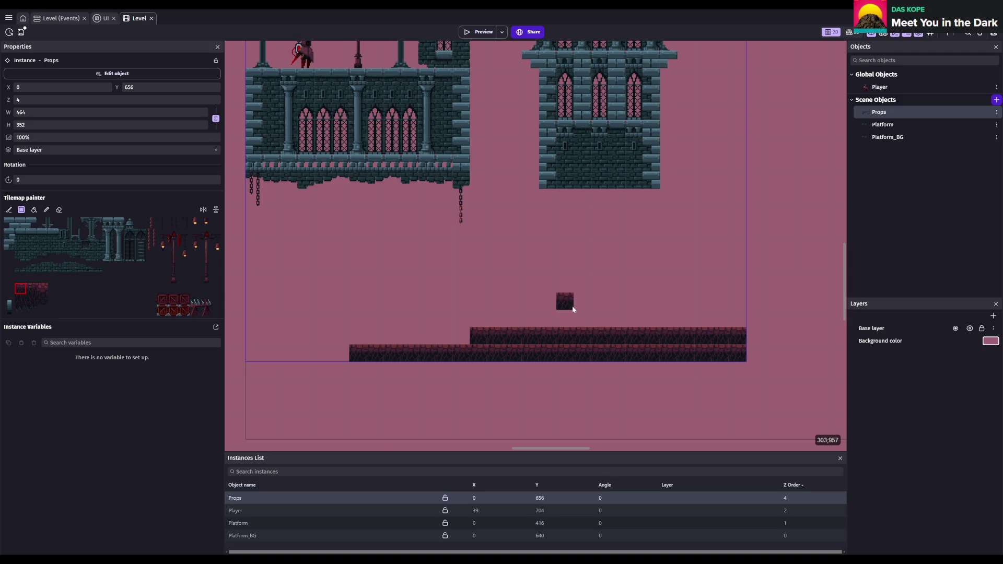
pyautogui.moveTo(564, 302); pyautogui.dragTo(721, 302)
# - Add dripping rock tiles under the platforms and fill cells with solid dark rock
pyautogui.click(20, 310)
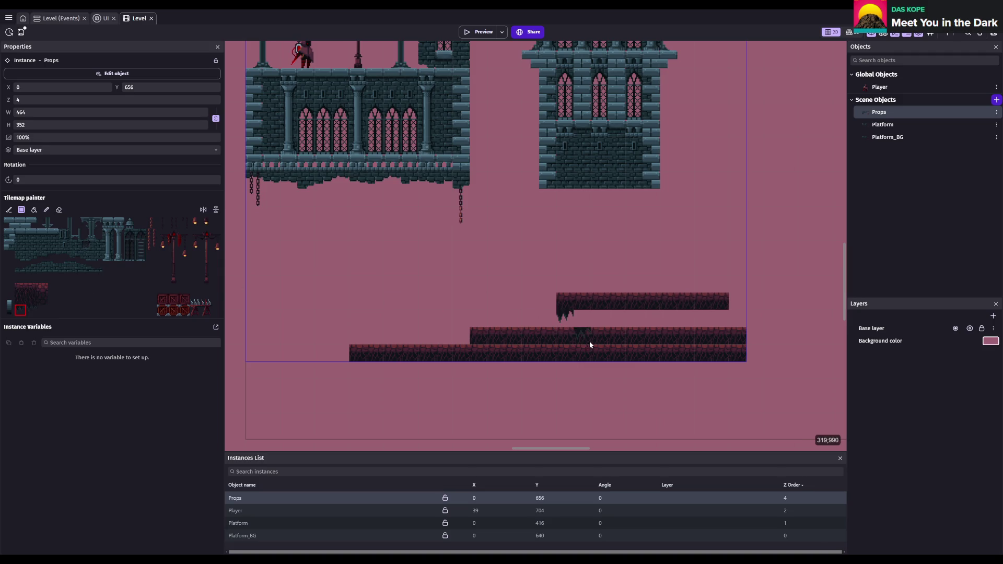
pyautogui.click(605, 409)
pyautogui.click(638, 374)
pyautogui.click(31, 310)
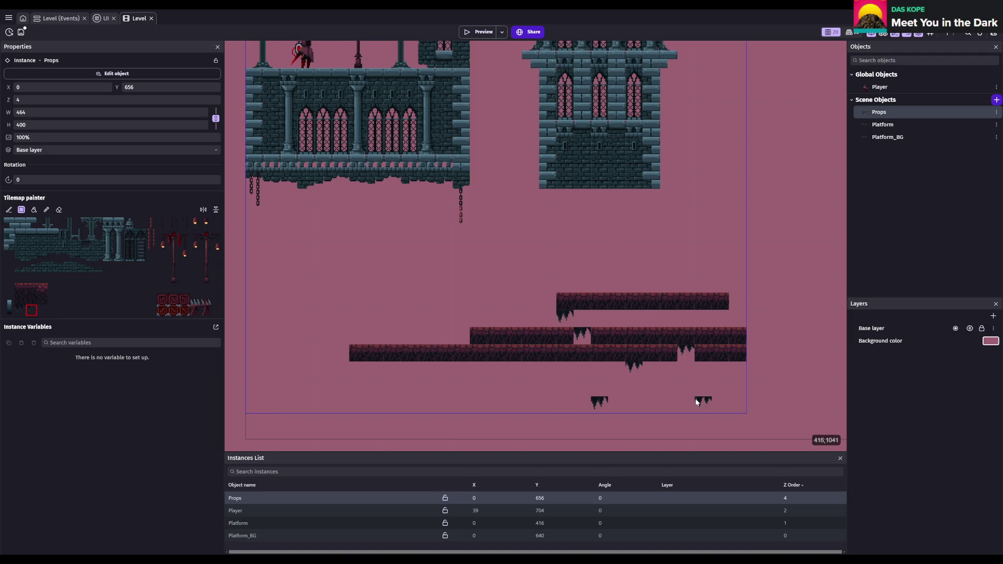
pyautogui.click(719, 337)
pyautogui.click(43, 300)
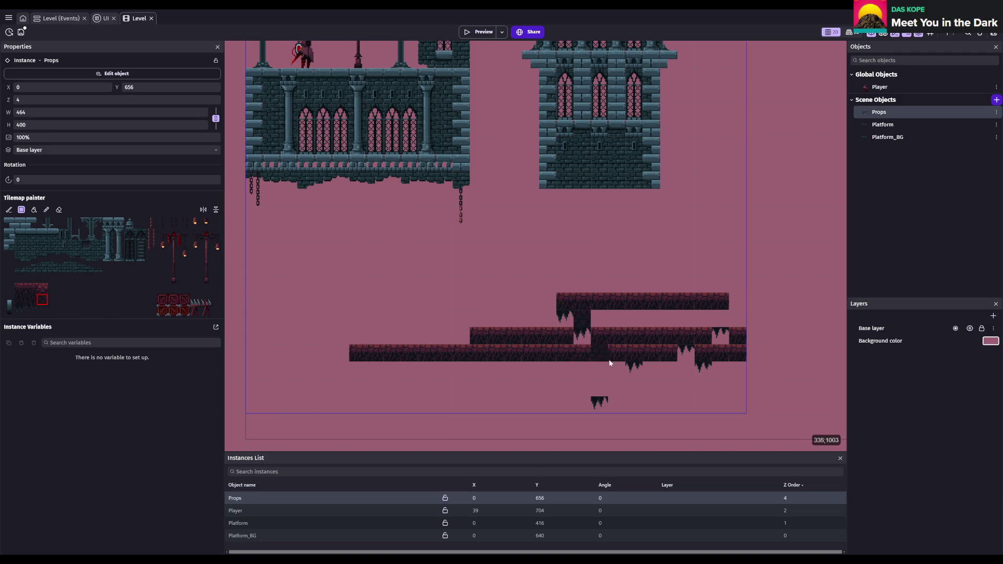
pyautogui.click(674, 347)
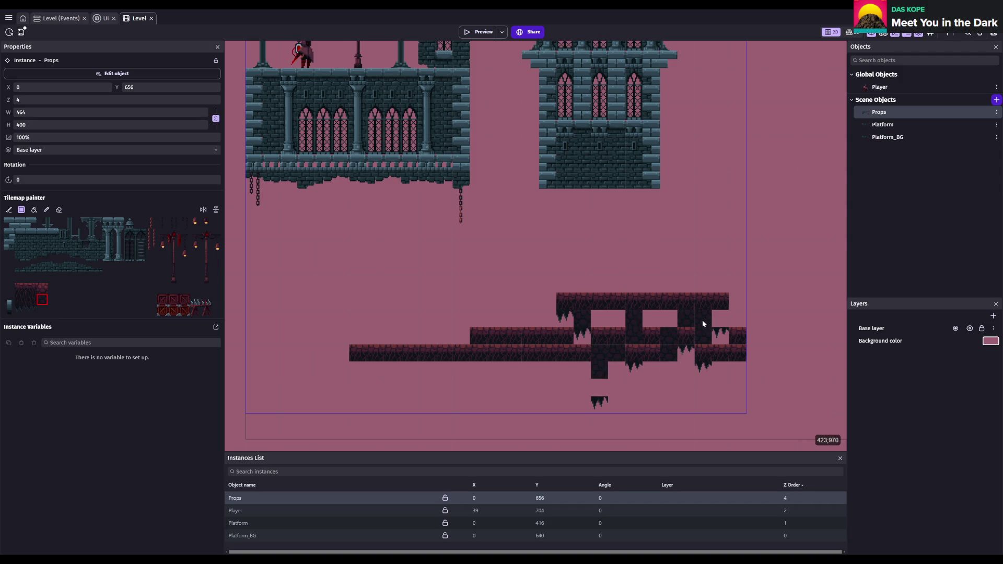
pyautogui.click(31, 299)
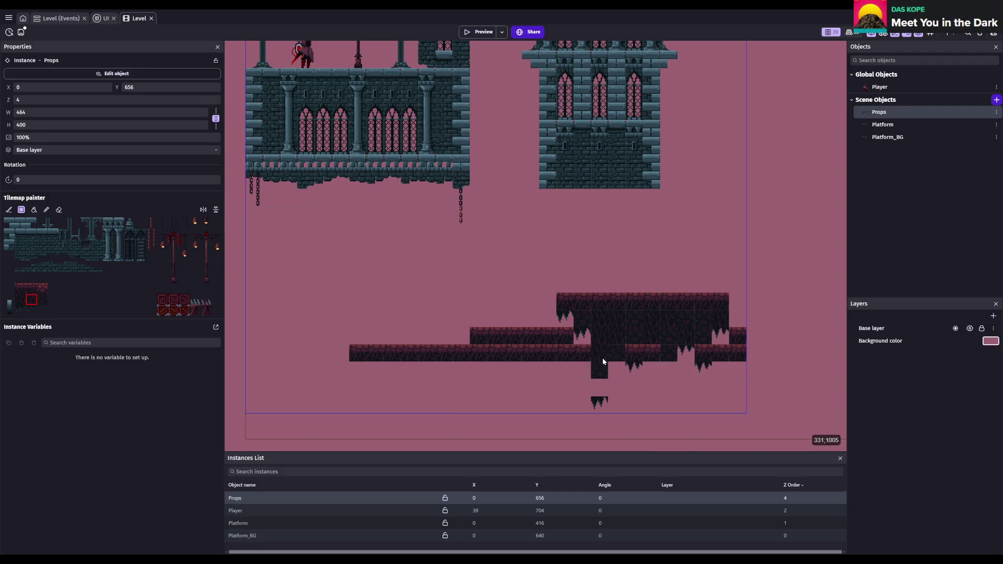
pyautogui.click(653, 348)
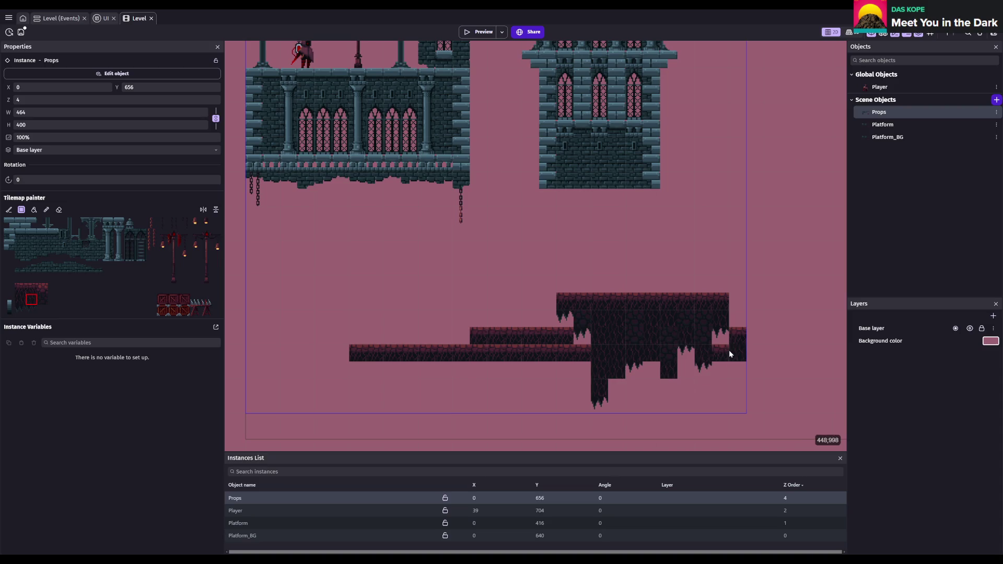
# - Erase the lower-left platform tiles and save the project
pyautogui.click(59, 210)
pyautogui.moveTo(547, 353)
pyautogui.mouseDown()
pyautogui.moveTo(584, 360)
pyautogui.moveTo(349, 353)
pyautogui.mouseUp()
pyautogui.hotkey('ctrl', 's')
# - Fill the rock column's gap with a drip tile, add a spiked drip, and fill dark rock above
pyautogui.scroll(1, 655, 332)
pyautogui.scroll(1, 600, 298)
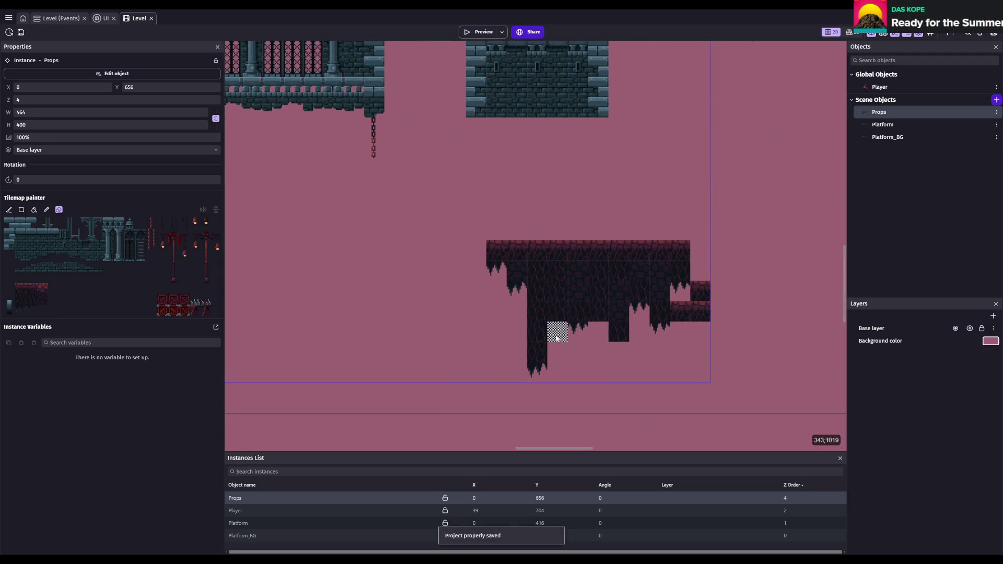
pyautogui.click(20, 310)
pyautogui.click(637, 342)
pyautogui.click(533, 338)
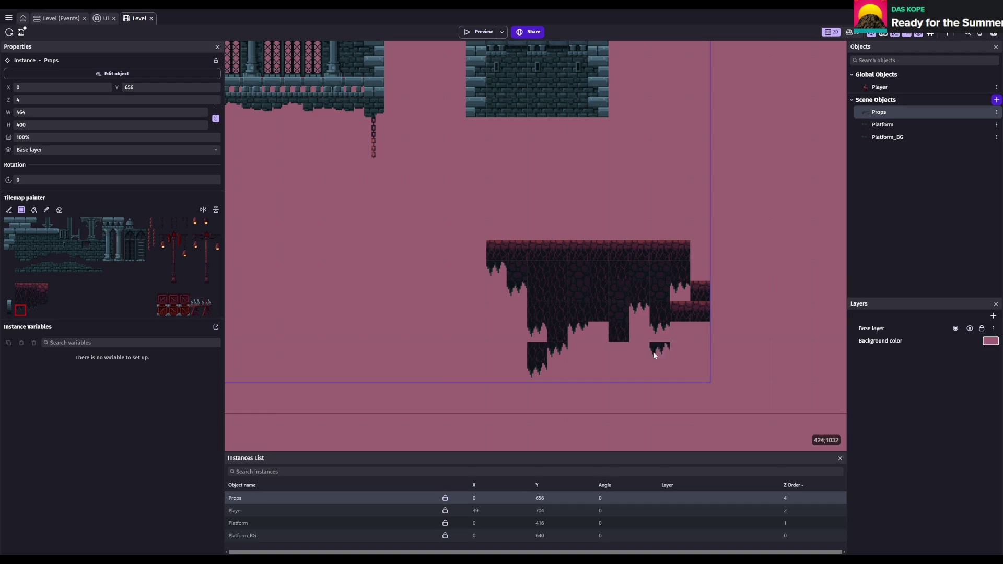
pyautogui.click(42, 299)
pyautogui.click(518, 333)
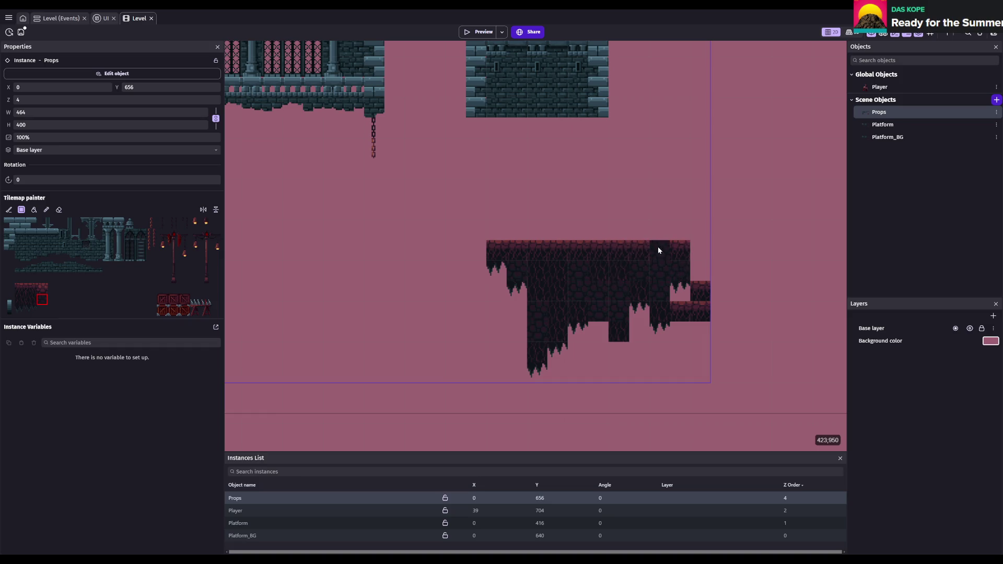
pyautogui.moveTo(672, 228); pyautogui.dragTo(675, 183)
# - Cap the rock column and extend the dark rock columns down to the scene bottom
pyautogui.scroll(3, 675, 183)
pyautogui.hscroll(4, 675, 182)
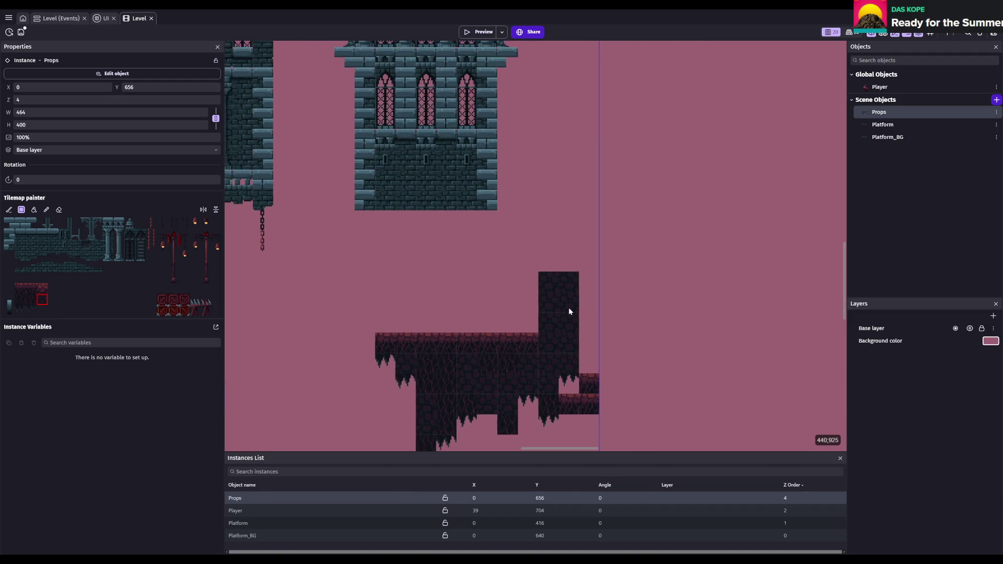
pyautogui.scroll(-1, 570, 312)
pyautogui.click(569, 263)
pyautogui.scroll(-3, 599, 374)
pyautogui.hscroll(2, 533, 320)
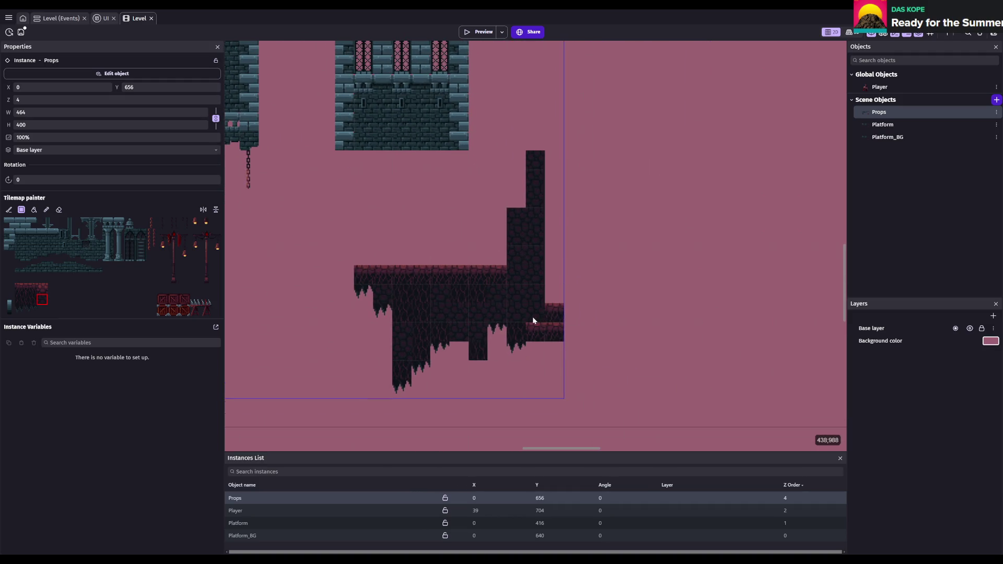
pyautogui.click(536, 390)
pyautogui.scroll(-3, 550, 289)
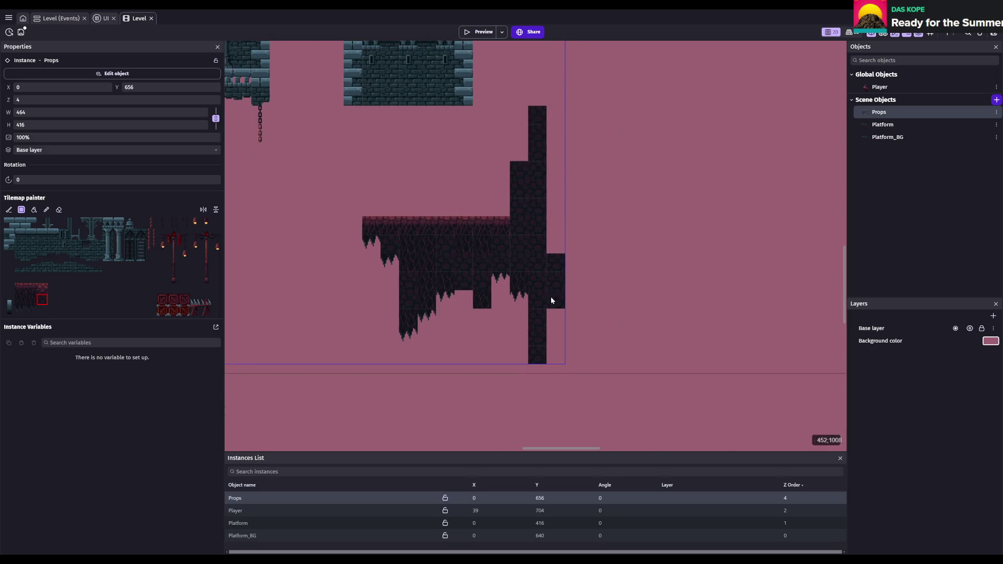
pyautogui.moveTo(506, 241); pyautogui.dragTo(504, 321)
pyautogui.moveTo(530, 253); pyautogui.dragTo(508, 398)
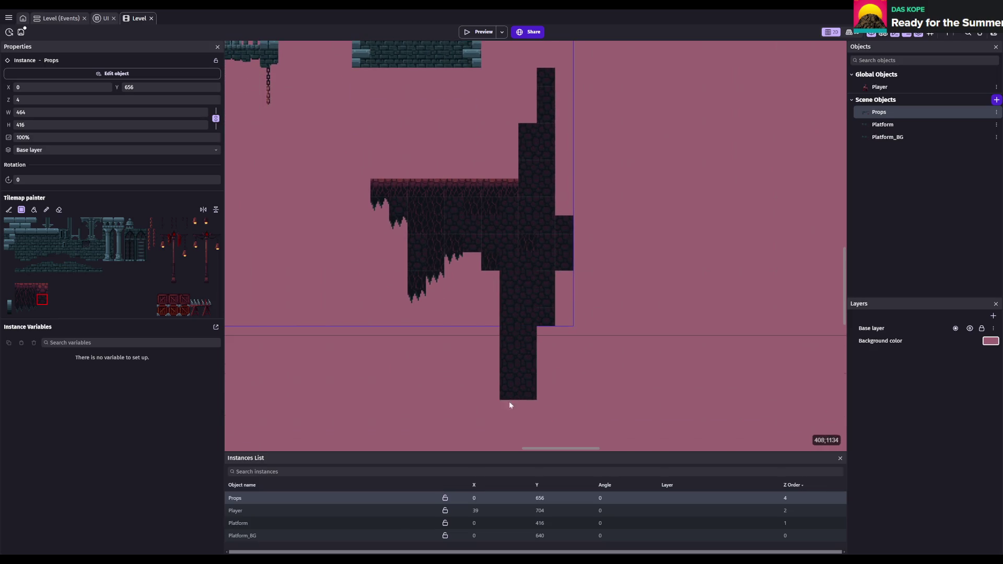
pyautogui.moveTo(572, 278); pyautogui.dragTo(564, 416)
pyautogui.moveTo(545, 329); pyautogui.dragTo(544, 404)
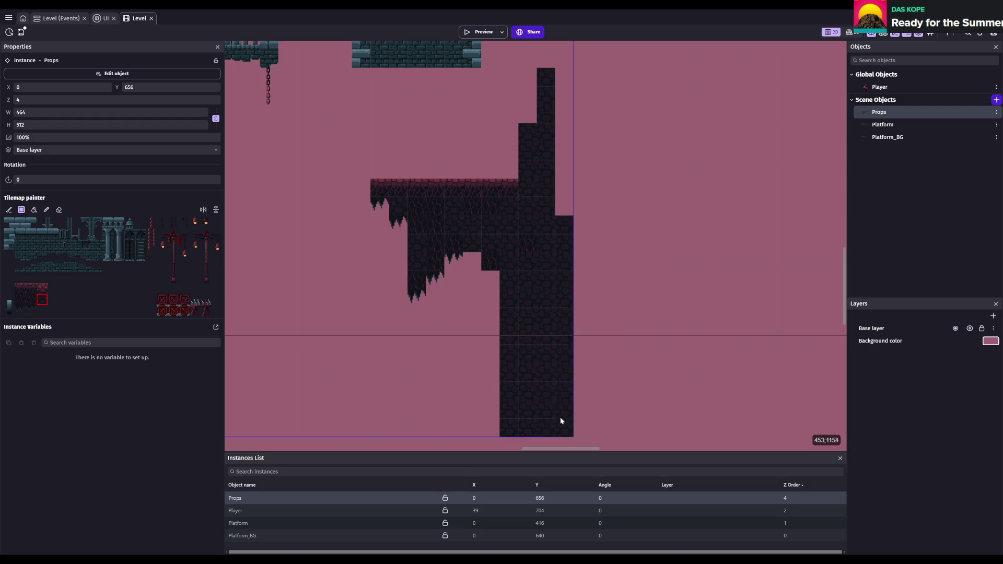
# - Add two stalactite tiles under the platform's lower edge and save
pyautogui.hscroll(-2, 561, 420)
pyautogui.hscroll(-2, 550, 329)
pyautogui.click(37, 306)
pyautogui.click(521, 279)
pyautogui.click(506, 264)
pyautogui.hotkey('ctrl', 's')
# - Try the chain and lantern tiles in the Tilemap painter, saving after each
pyautogui.hscroll(-1, 598, 270)
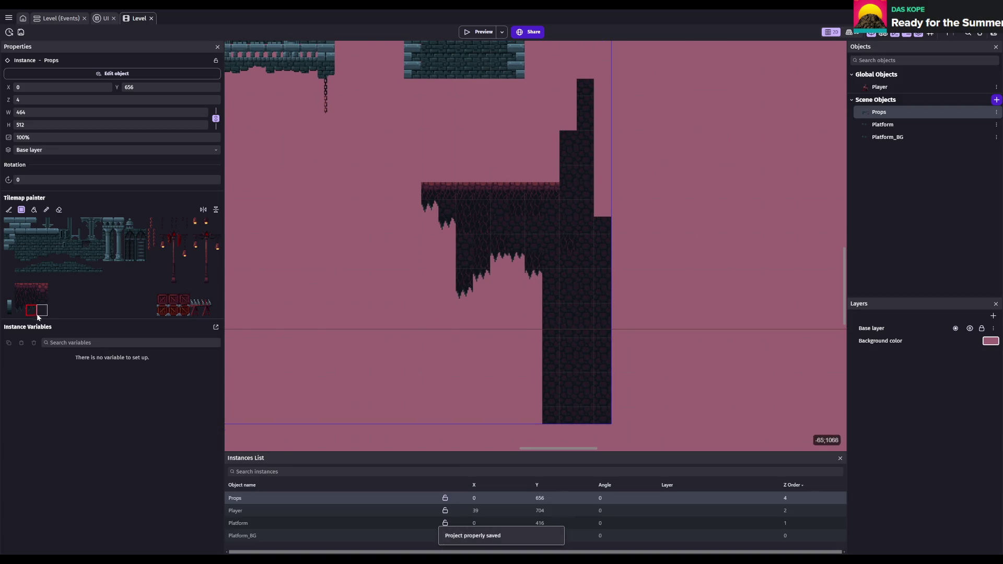
pyautogui.click(152, 233)
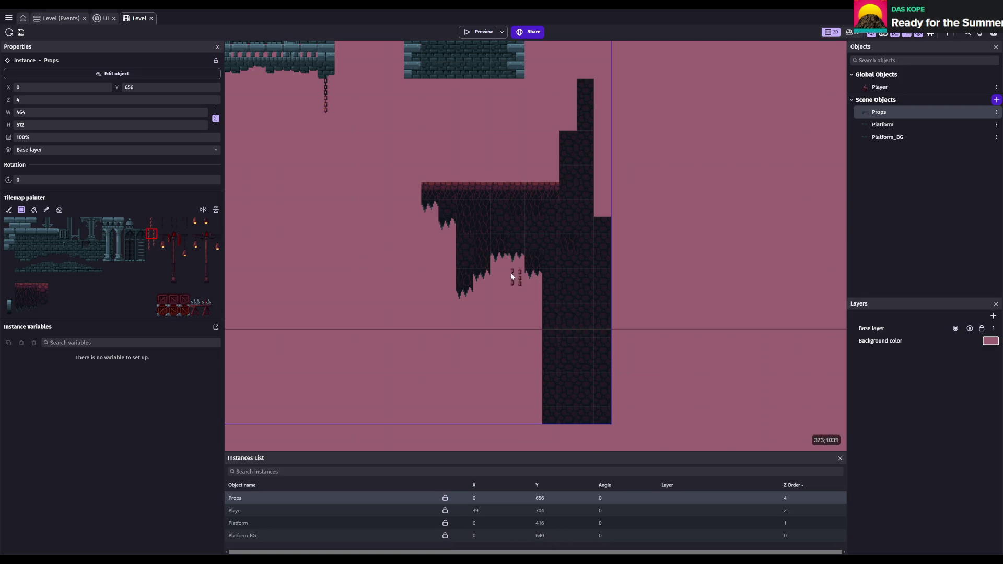
pyautogui.hotkey('ctrl', 's')
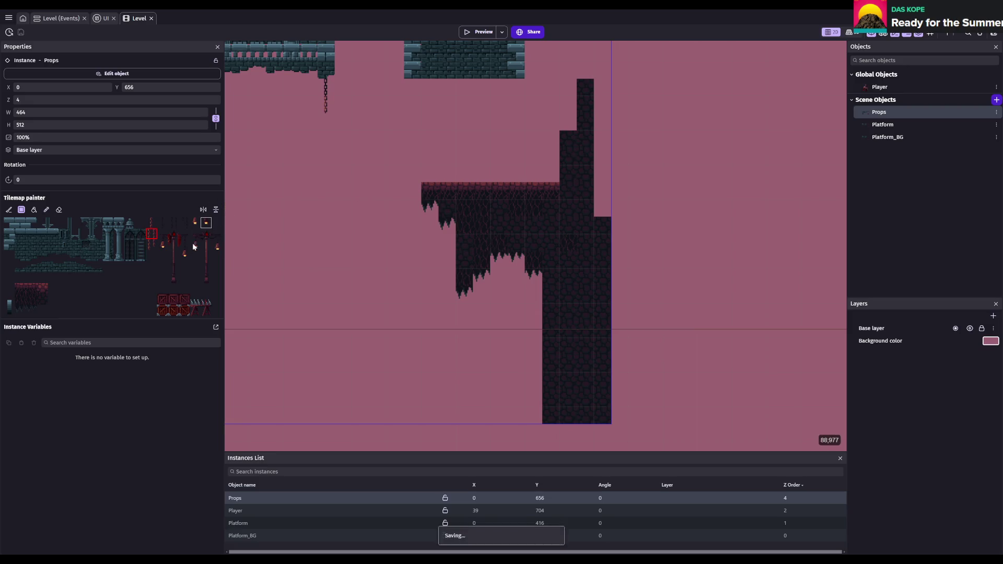
pyautogui.click(174, 277)
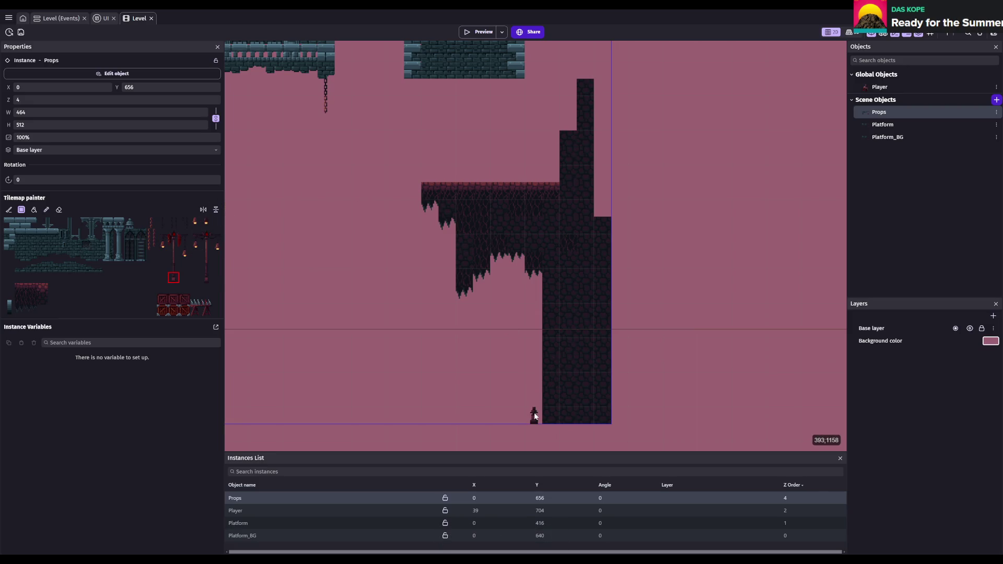
pyautogui.hotkey('ctrl', 's')
pyautogui.scroll(2, 565, 243)
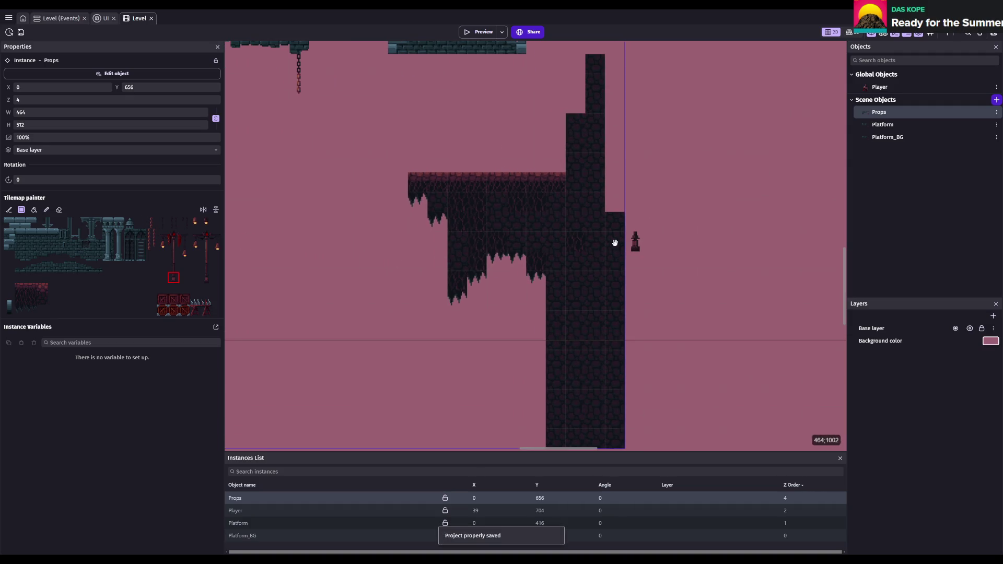
pyautogui.scroll(3, 565, 244)
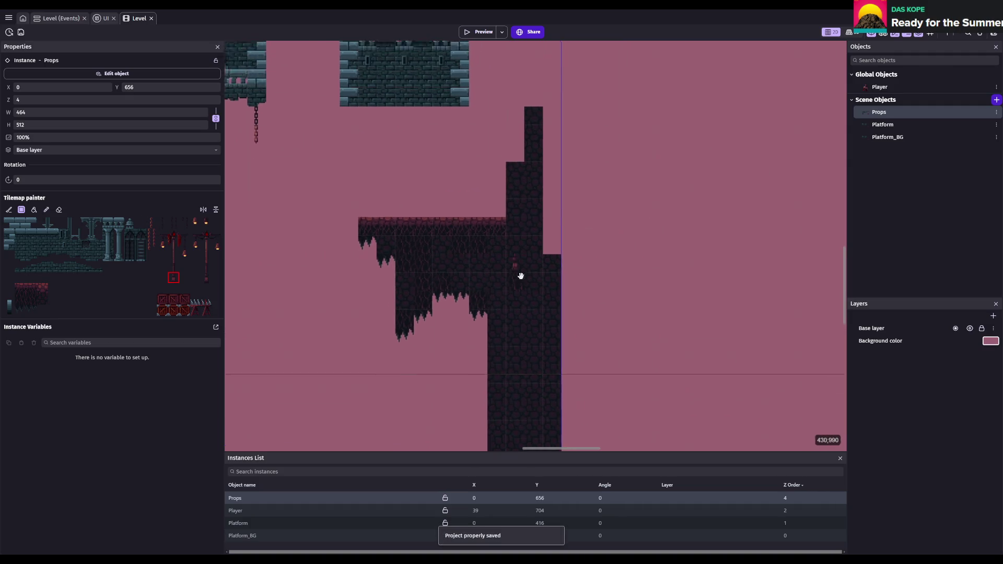
# - Paint a red-topped rock tile on the pillar and cycle through the plain rock fill tiles
pyautogui.click(41, 291)
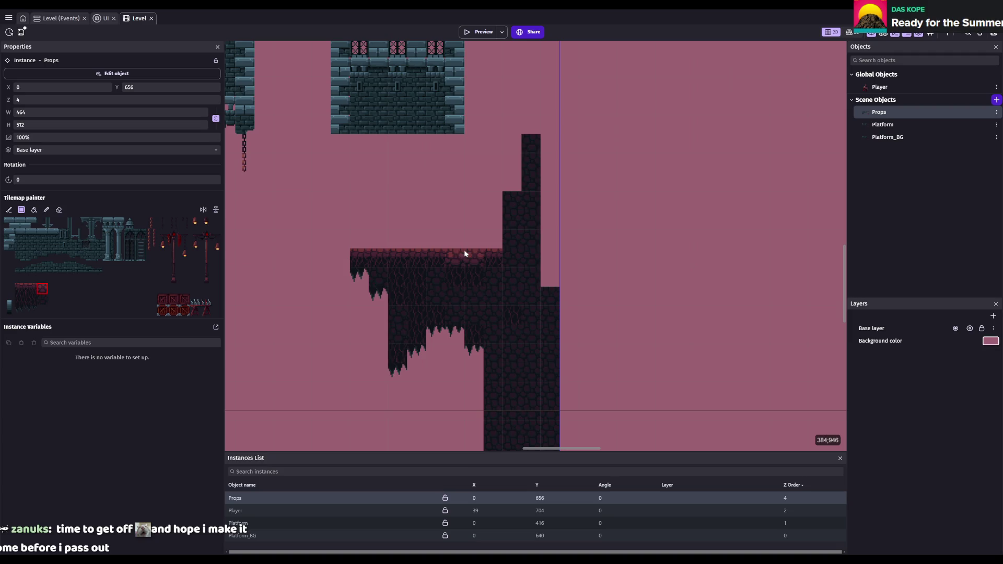
pyautogui.scroll(-1, 566, 237)
pyautogui.hotkey('ctrl', 's')
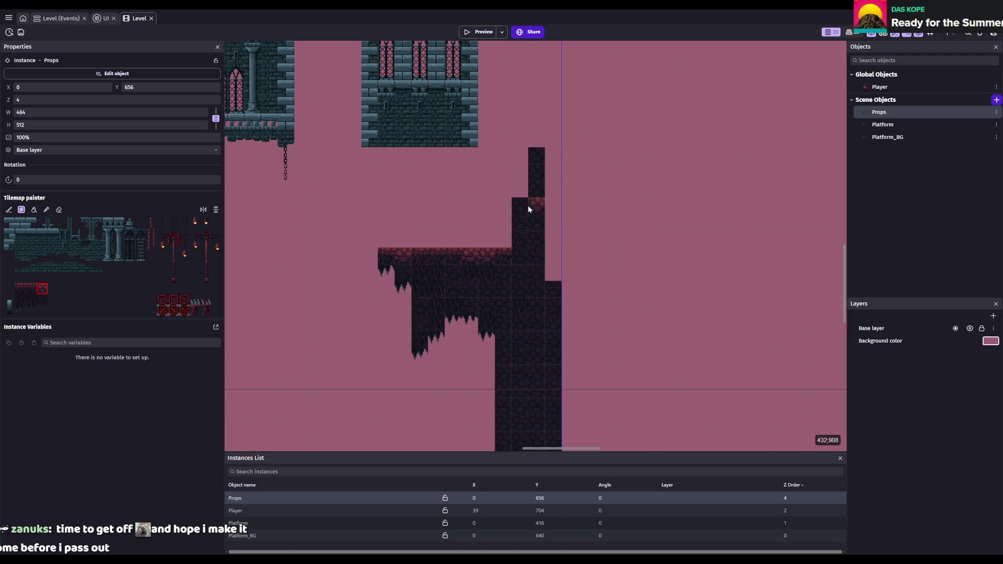
pyautogui.scroll(2, 519, 223)
pyautogui.click(526, 236)
pyautogui.click(42, 299)
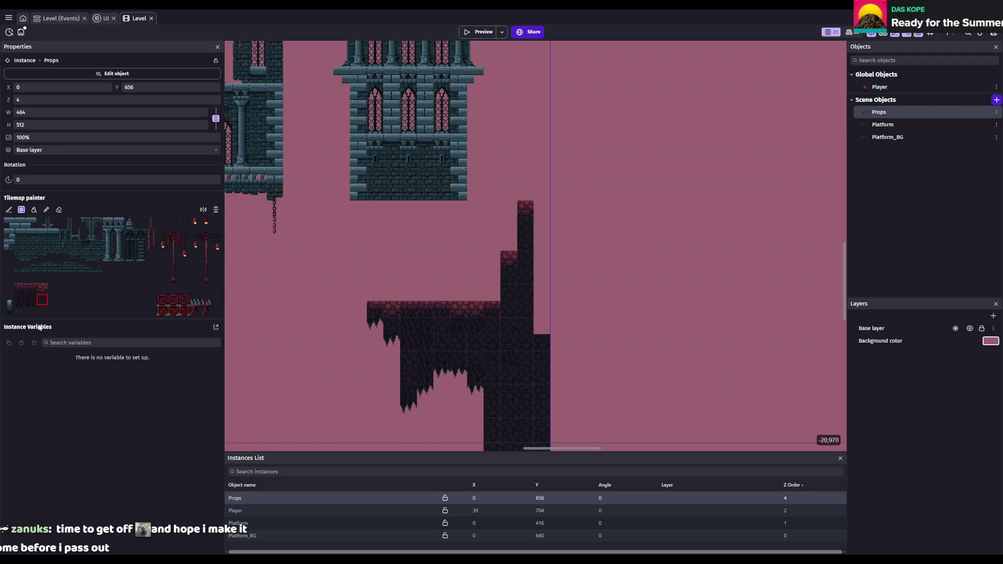
pyautogui.click(31, 299)
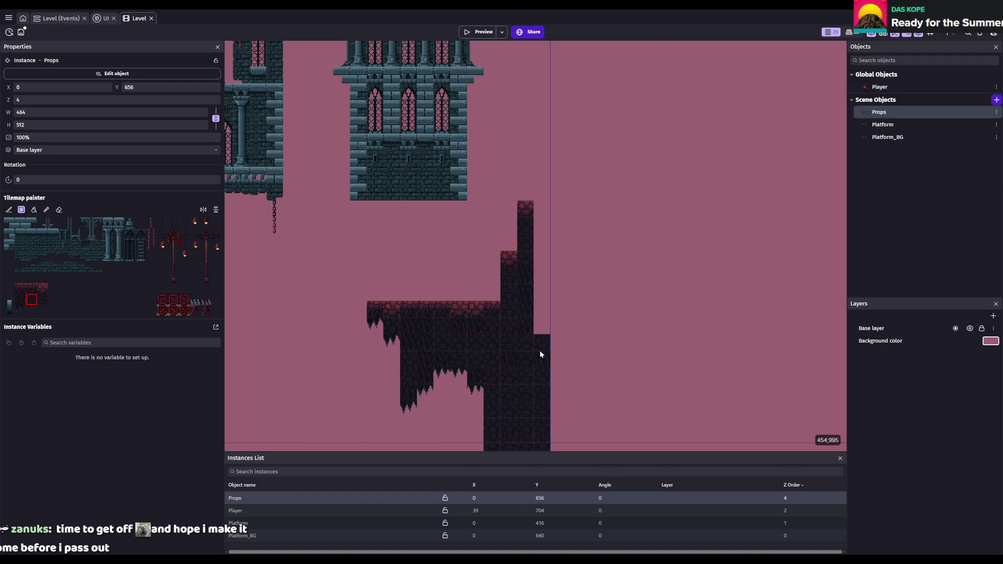
pyautogui.click(20, 300)
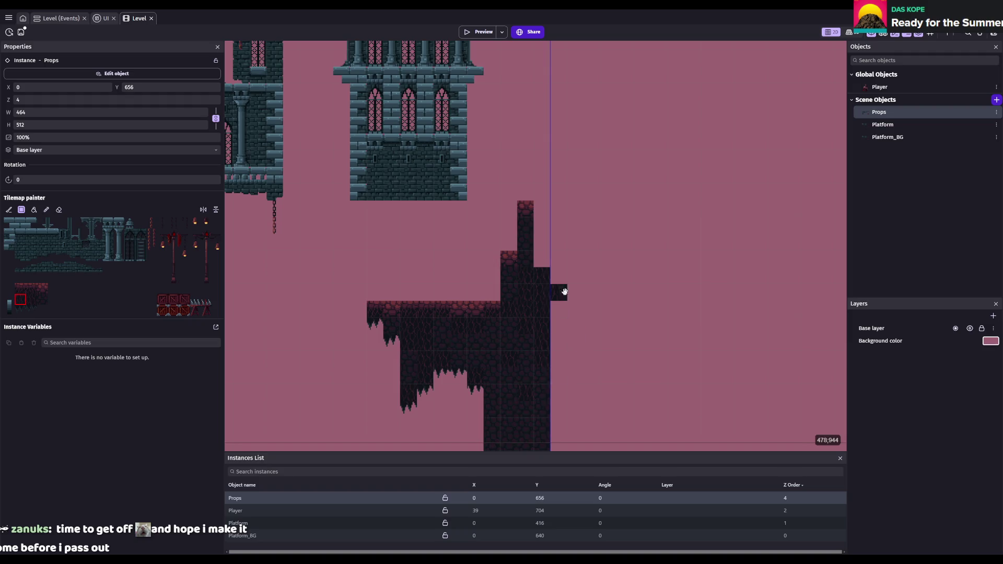
# - Reselect the red-topped tile and the plain rock fill tiles for the pillar, then save
pyautogui.scroll(-2, 560, 336)
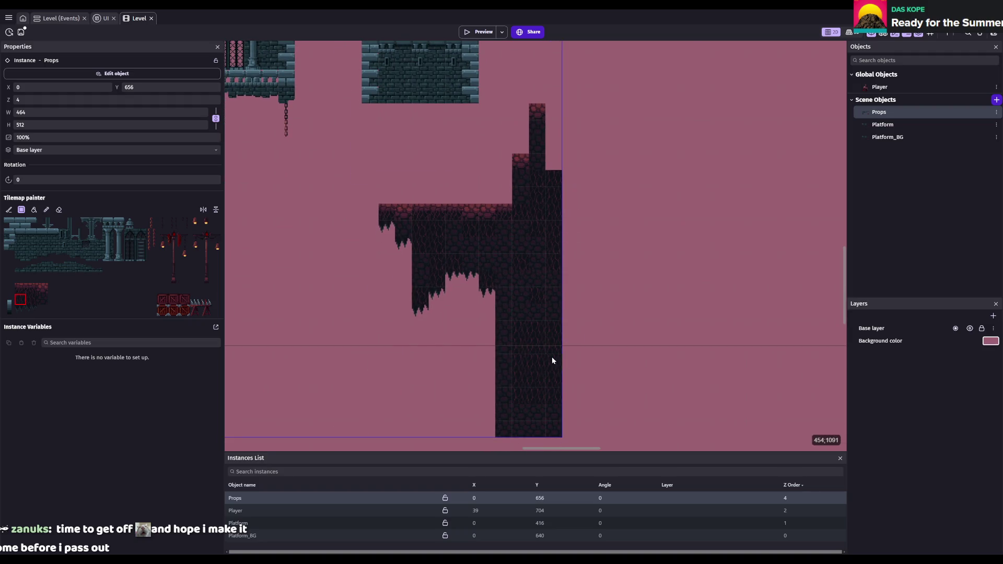
pyautogui.click(42, 288)
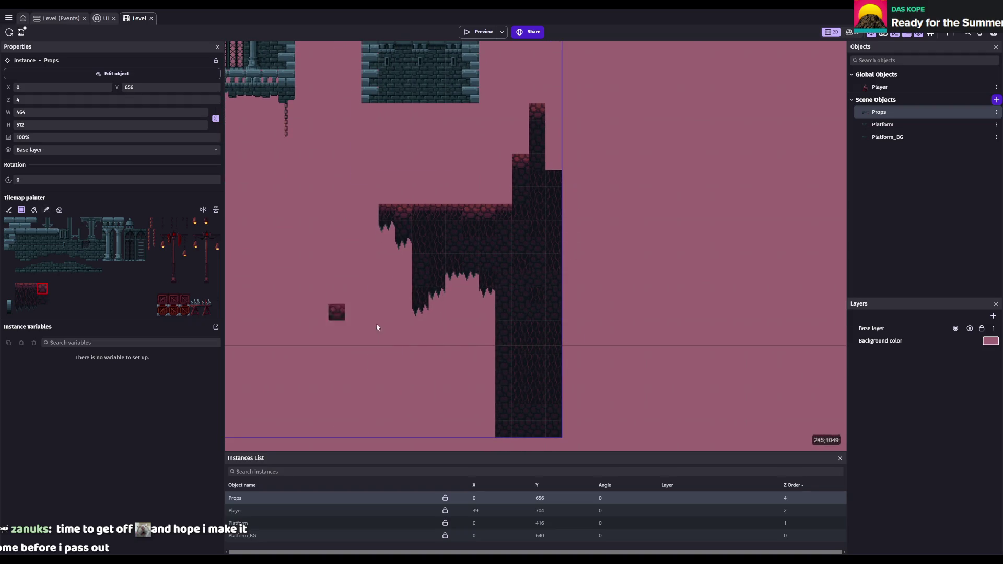
pyautogui.click(42, 299)
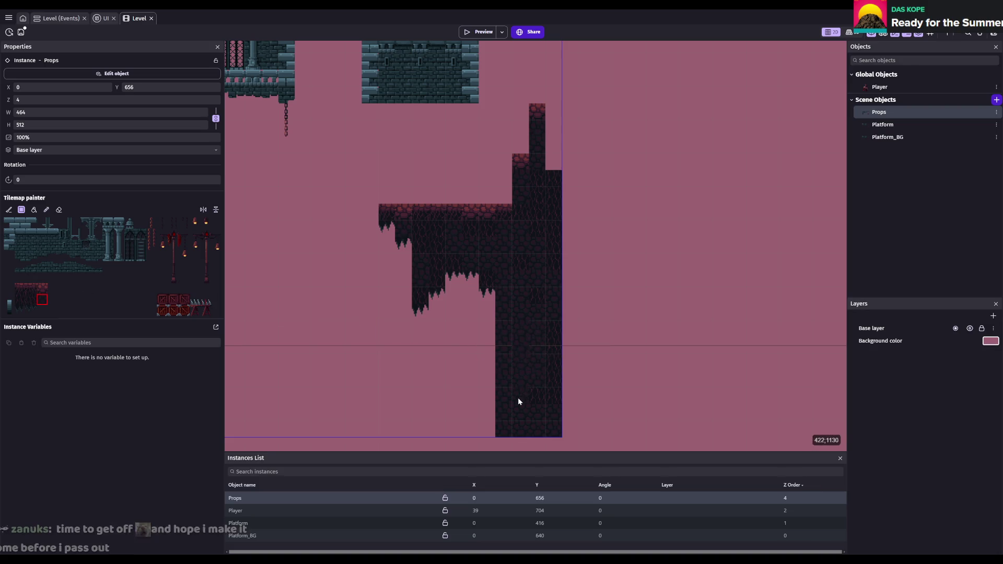
pyautogui.click(31, 299)
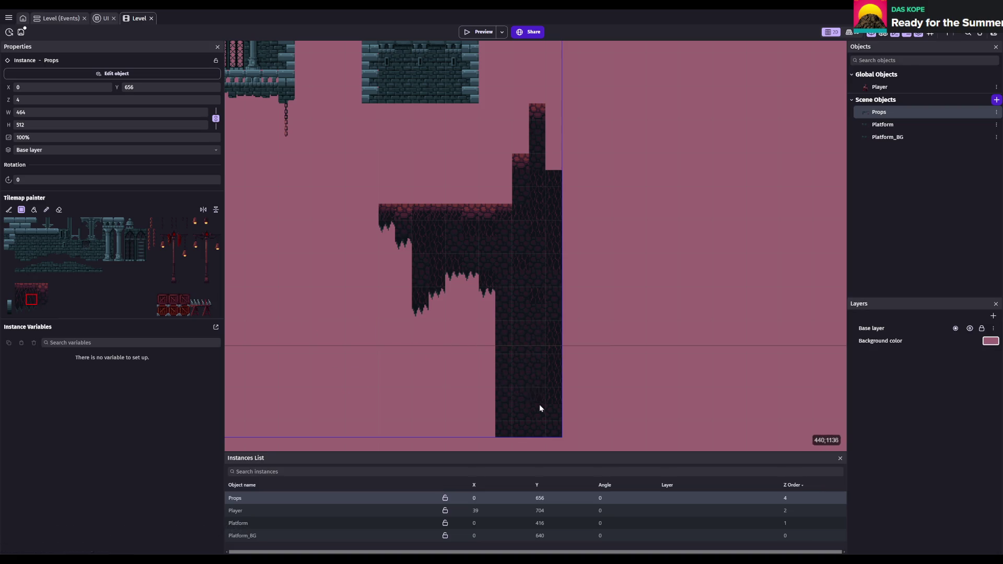
pyautogui.click(20, 300)
pyautogui.click(42, 299)
pyautogui.hotkey('ctrl', 's')
# - Scan the finished pillar and switch the Tilemap painter to erasing
pyautogui.scroll(-2, 679, 248)
pyautogui.scroll(3, 642, 222)
pyautogui.hscroll(-3, 669, 235)
pyautogui.scroll(1, 724, 268)
pyautogui.scroll(1, 710, 269)
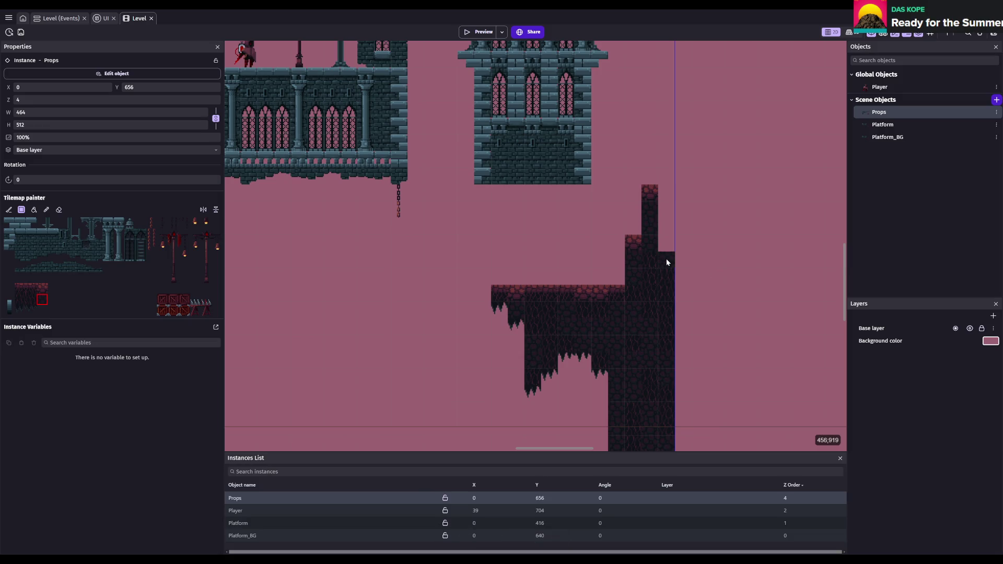
pyautogui.scroll(-3, 666, 259)
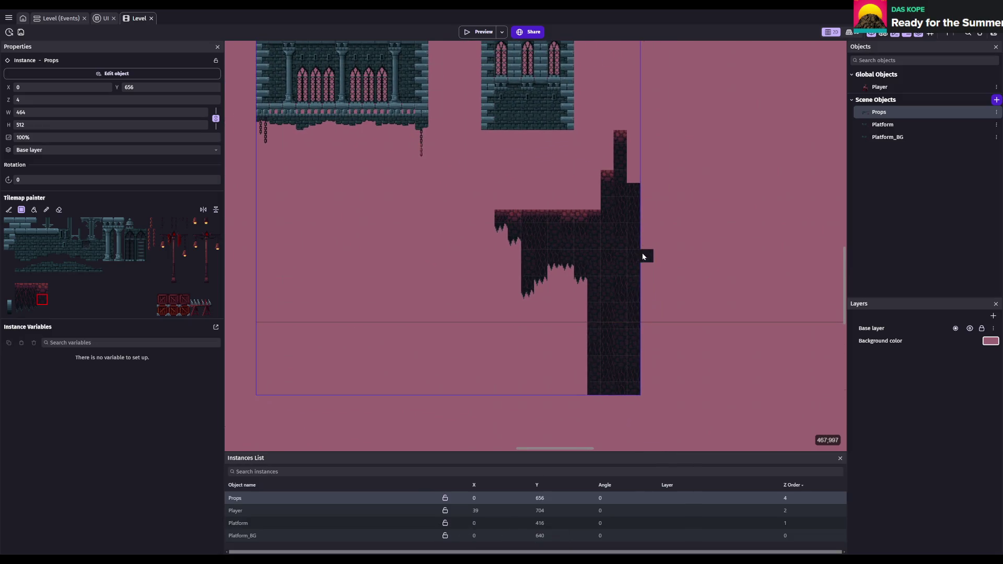
pyautogui.scroll(-1, 642, 256)
pyautogui.scroll(-2, 641, 253)
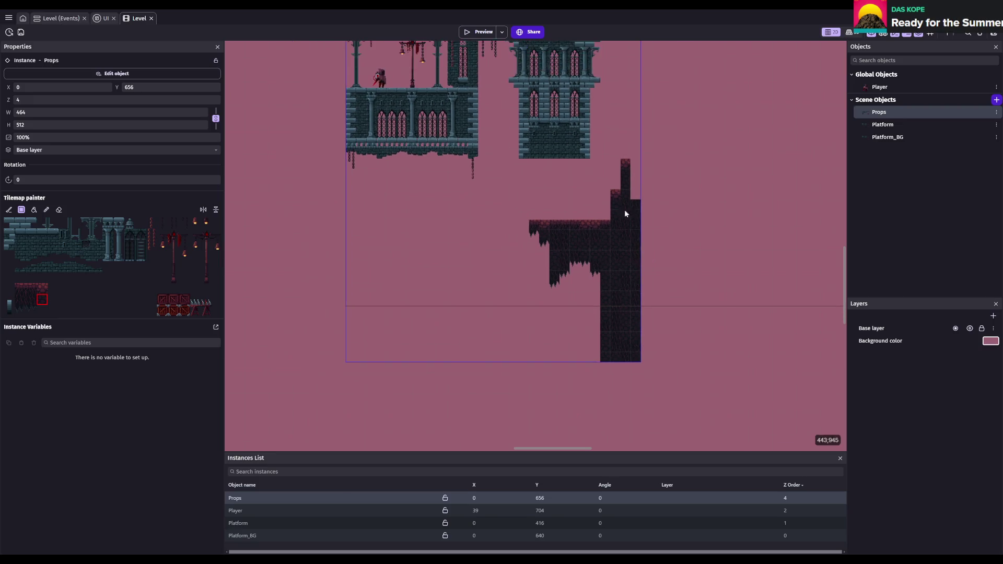
pyautogui.scroll(3, 585, 319)
pyautogui.scroll(-2, 584, 248)
pyautogui.scroll(1, 500, 265)
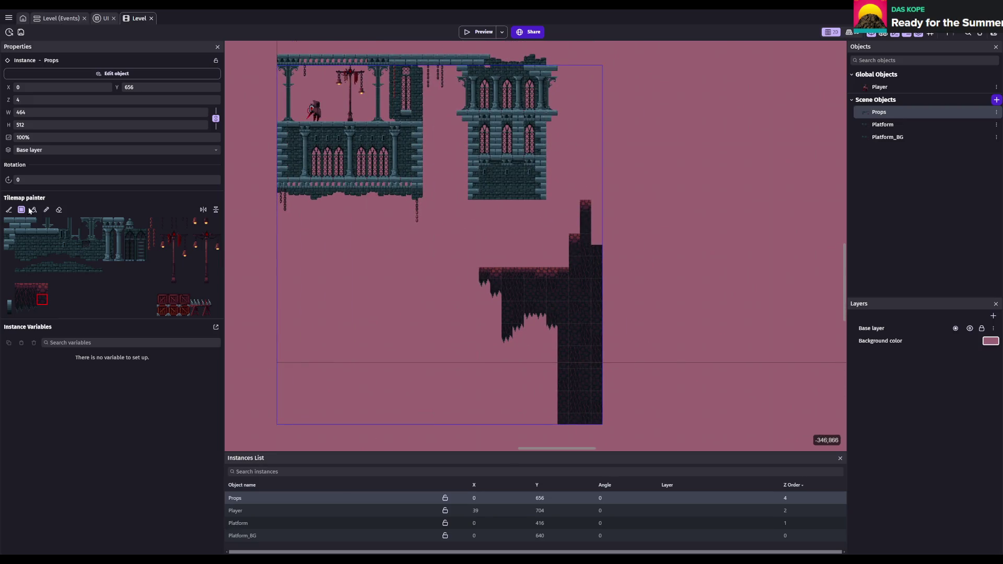
pyautogui.click(59, 210)
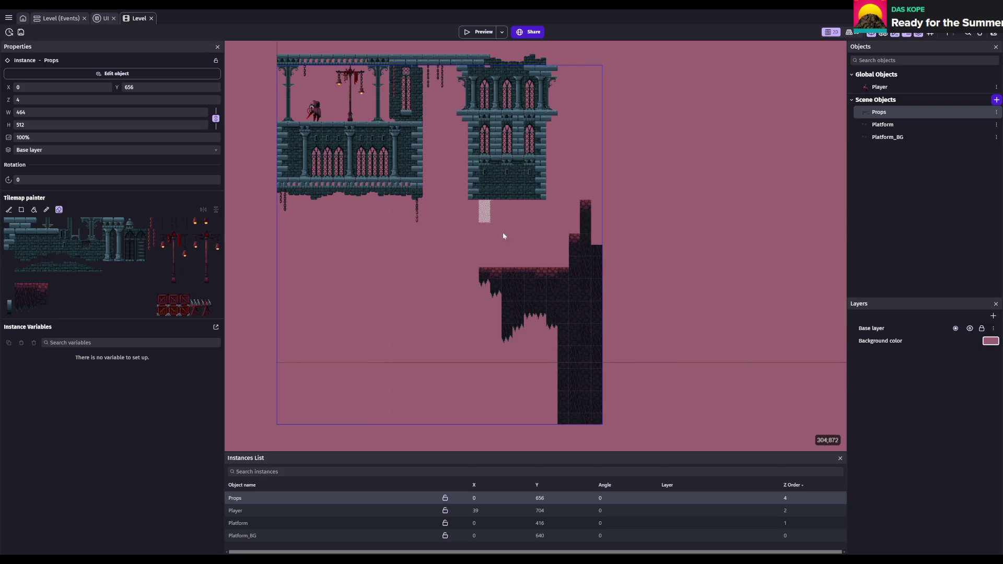
# - Erase the hanging rock platform and pillar, review the Platform object's settings, and save
pyautogui.moveTo(485, 206); pyautogui.dragTo(601, 420)
pyautogui.click(903, 123)
pyautogui.hotkey('ctrl', 's')
pyautogui.scroll(2, 546, 239)
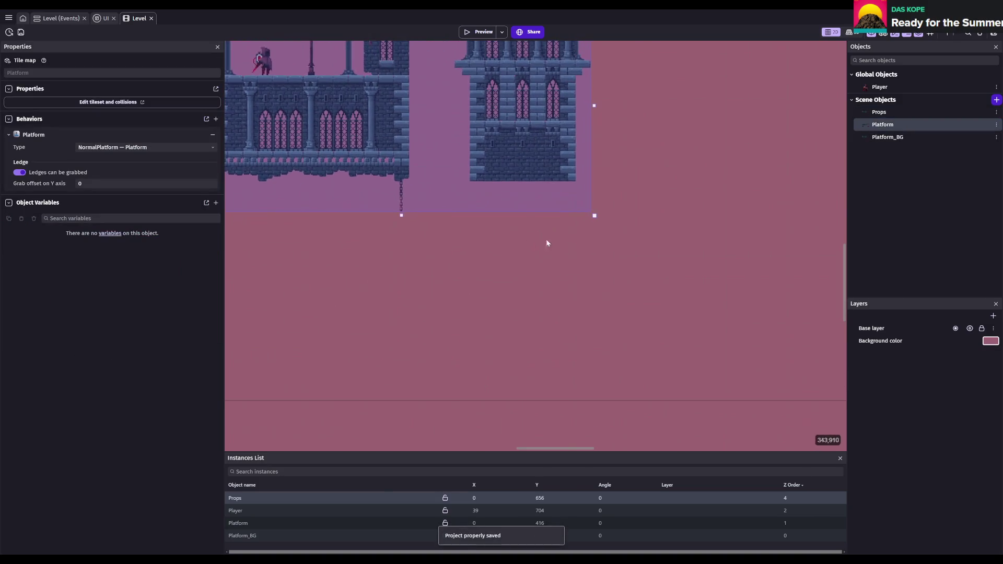
pyautogui.doubleClick(895, 123)
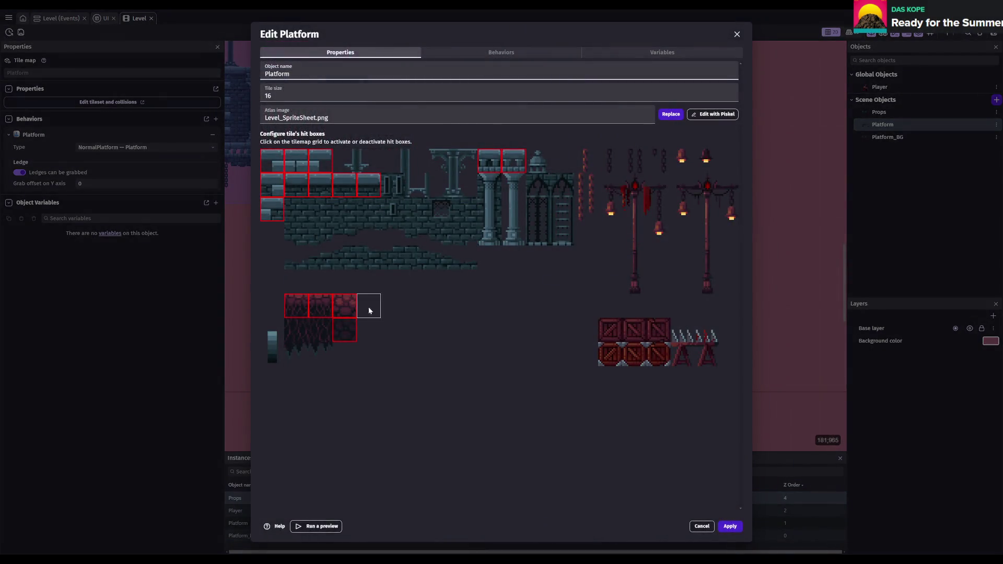
pyautogui.press('Escape')
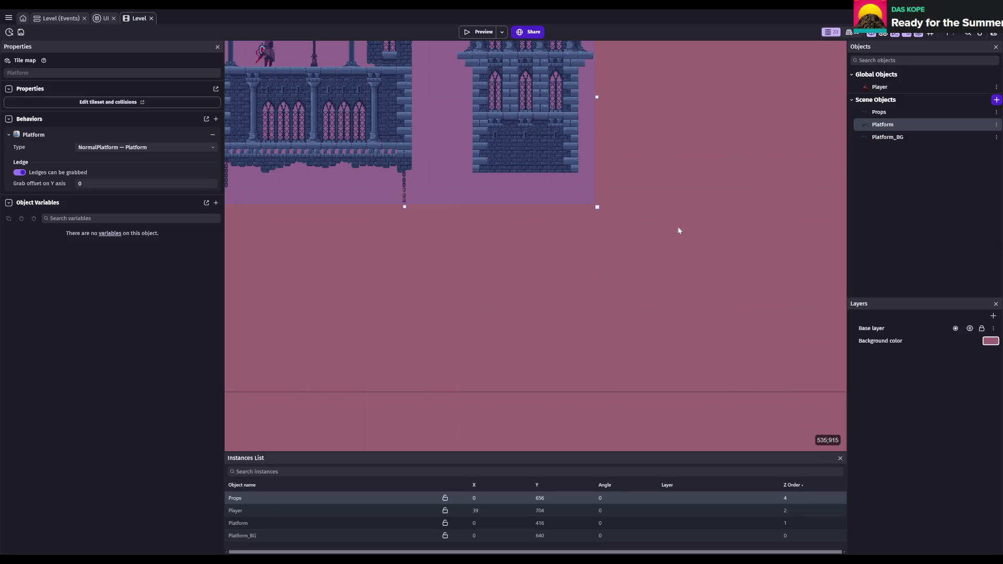
pyautogui.scroll(-1, 653, 219)
pyautogui.click(573, 195)
pyautogui.scroll(-1, 566, 239)
pyautogui.hotkey('ctrl', 's')
# - Look over the castle towers and lower floors, then select the Props tilemap object
pyautogui.moveTo(567, 239); pyautogui.dragTo(612, 344)
pyautogui.hotkey('ctrl', 's')
pyautogui.scroll(1, 493, 310)
pyautogui.scroll(1, 519, 280)
pyautogui.scroll(2, 553, 269)
pyautogui.moveTo(553, 269); pyautogui.dragTo(548, 337)
pyautogui.scroll(-1, 496, 285)
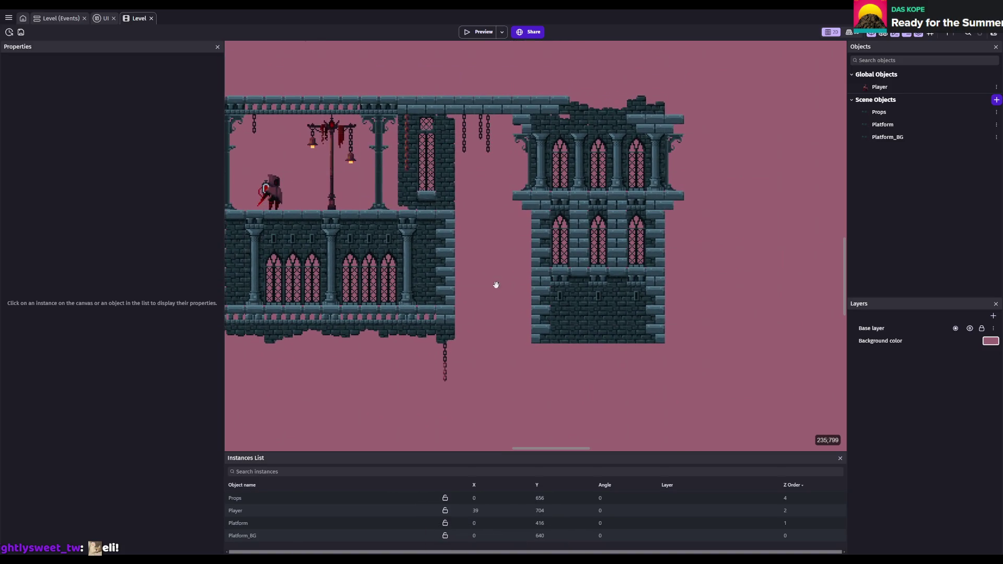
pyautogui.moveTo(494, 285); pyautogui.dragTo(619, 331)
pyautogui.scroll(1, 595, 324)
pyautogui.scroll(1, 584, 321)
pyautogui.scroll(1, 584, 321)
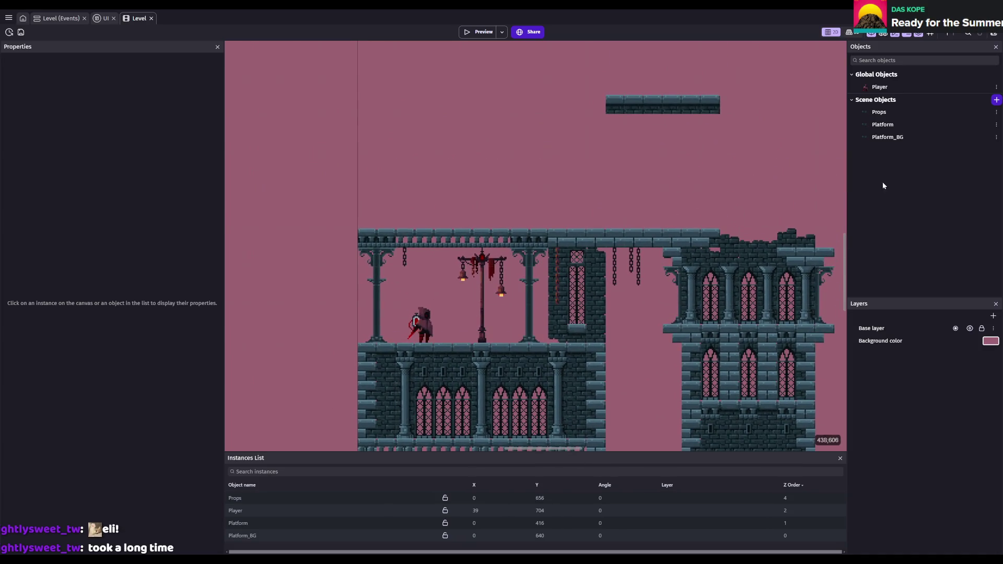
pyautogui.click(868, 113)
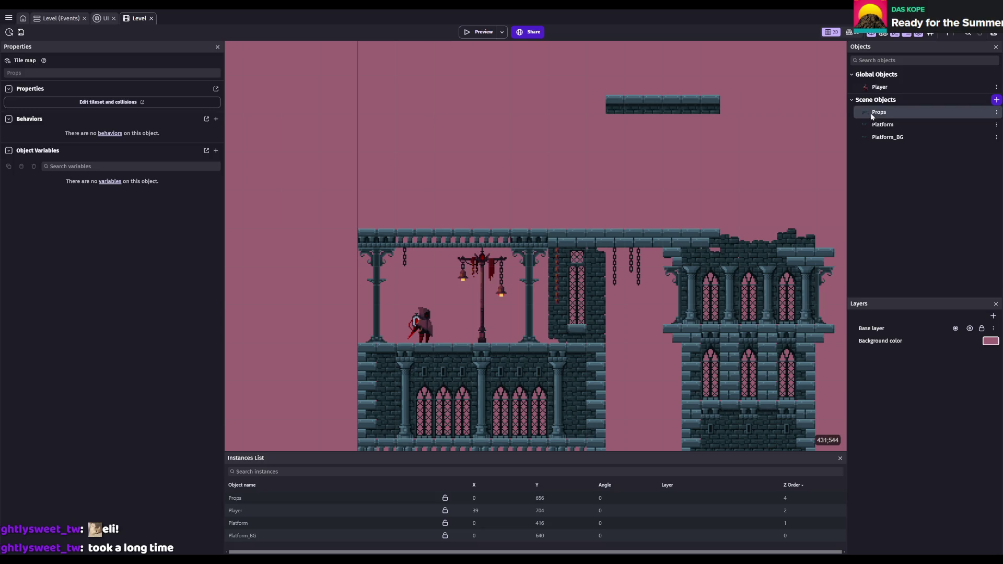
# - Select the Props instance and narrow the brush to one tile of the taller lamp post
pyautogui.click(255, 498)
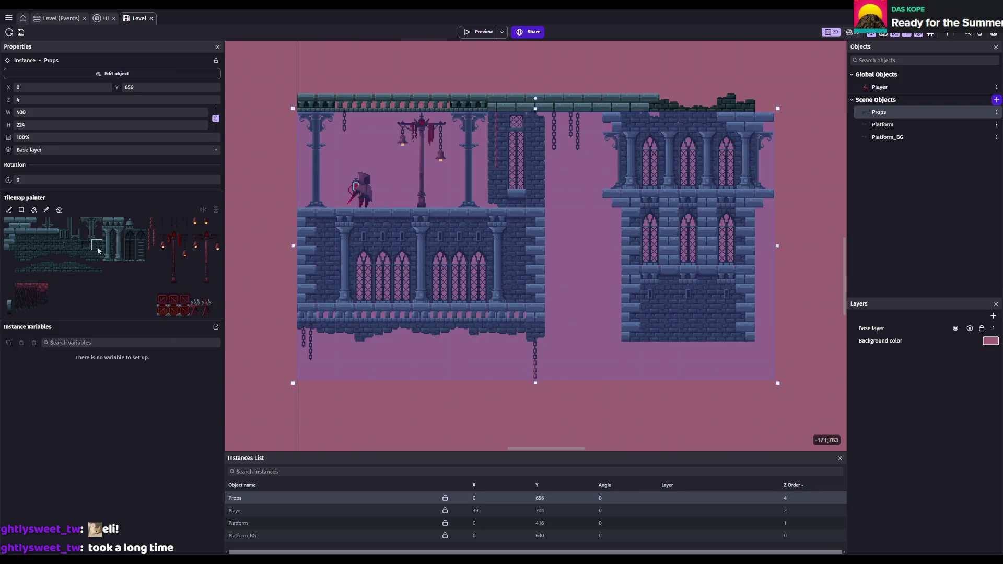
pyautogui.moveTo(174, 265); pyautogui.dragTo(174, 280)
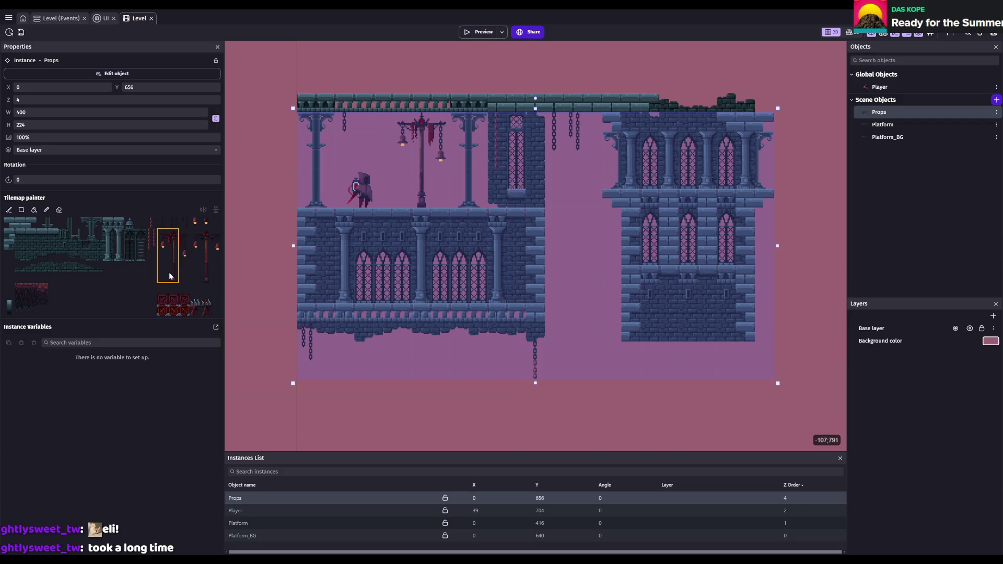
pyautogui.scroll(3, 593, 159)
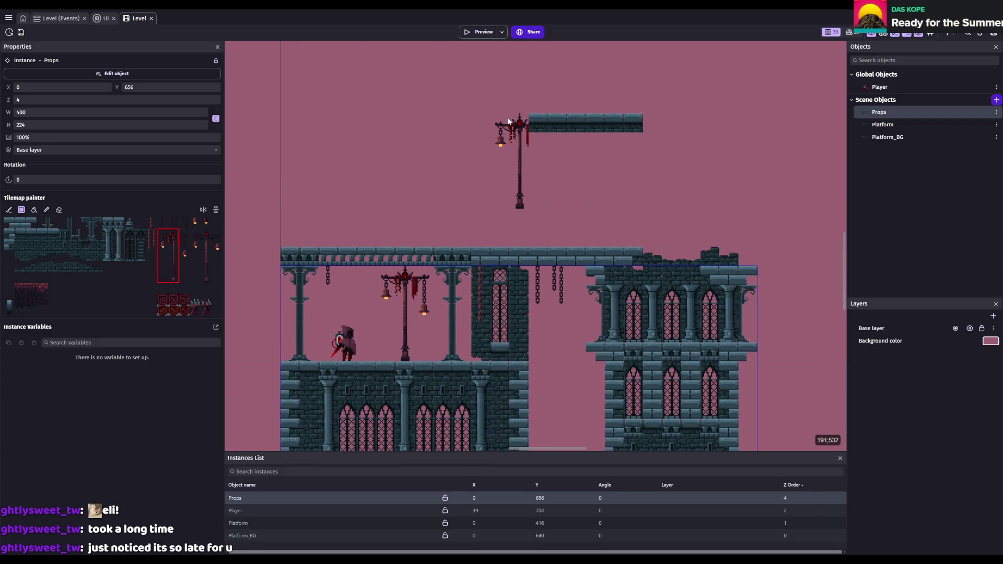
pyautogui.moveTo(203, 236); pyautogui.dragTo(202, 276)
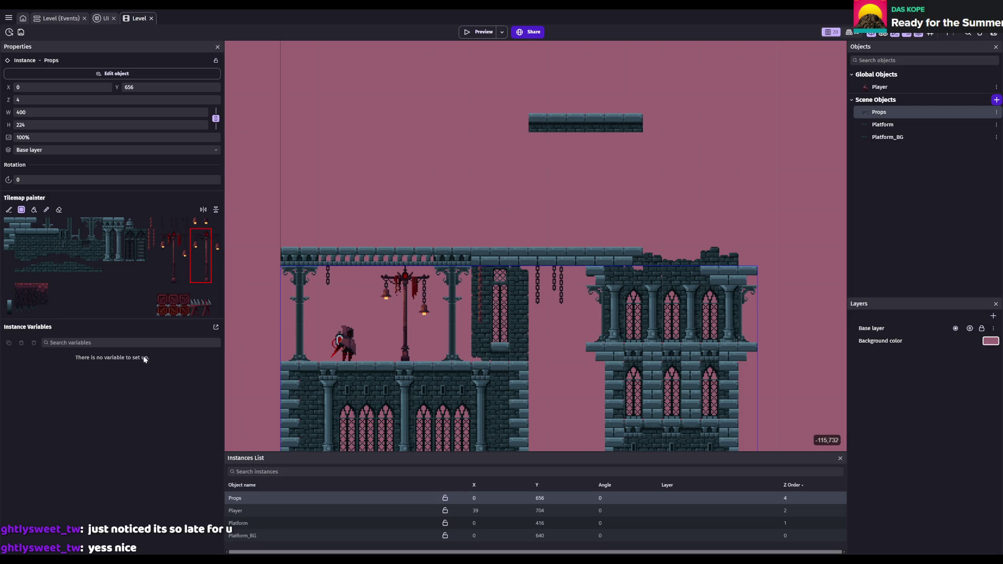
pyautogui.click(208, 236)
pyautogui.click(216, 279)
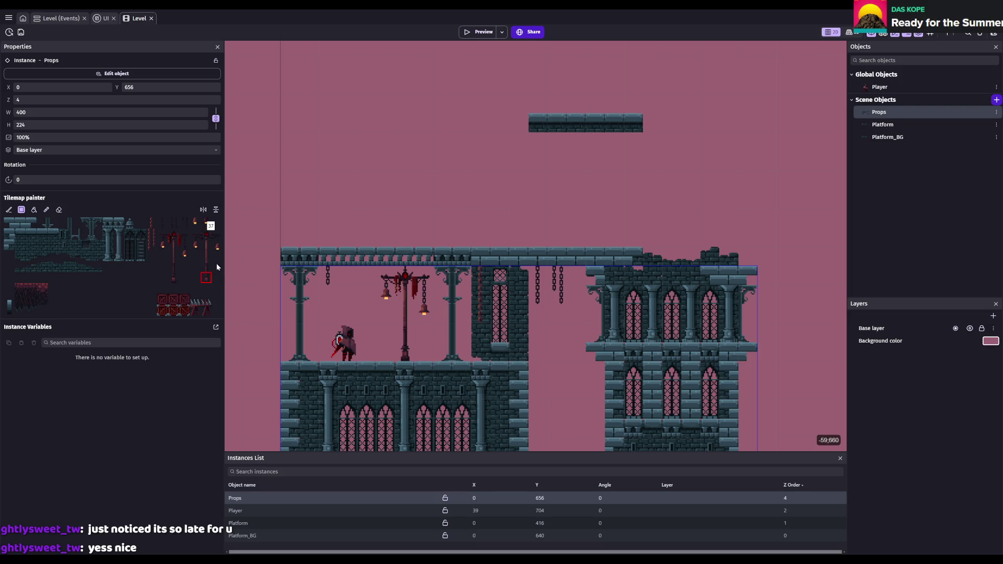
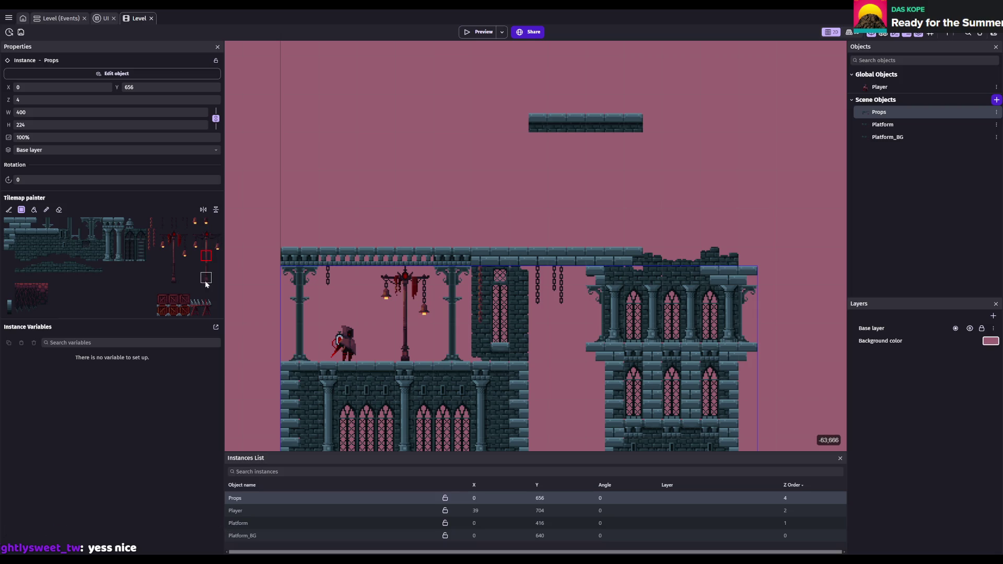
# - Try painting flipped lamp posts above the platform, then undo them and save
pyautogui.moveTo(213, 275); pyautogui.dragTo(217, 235)
pyautogui.hotkey('ctrl', 's')
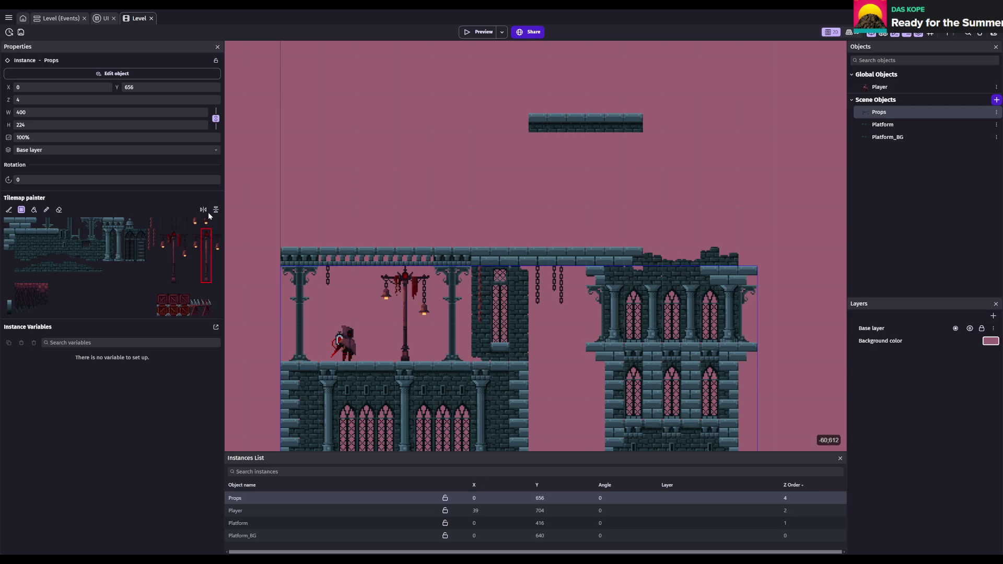
pyautogui.click(203, 210)
pyautogui.click(366, 192)
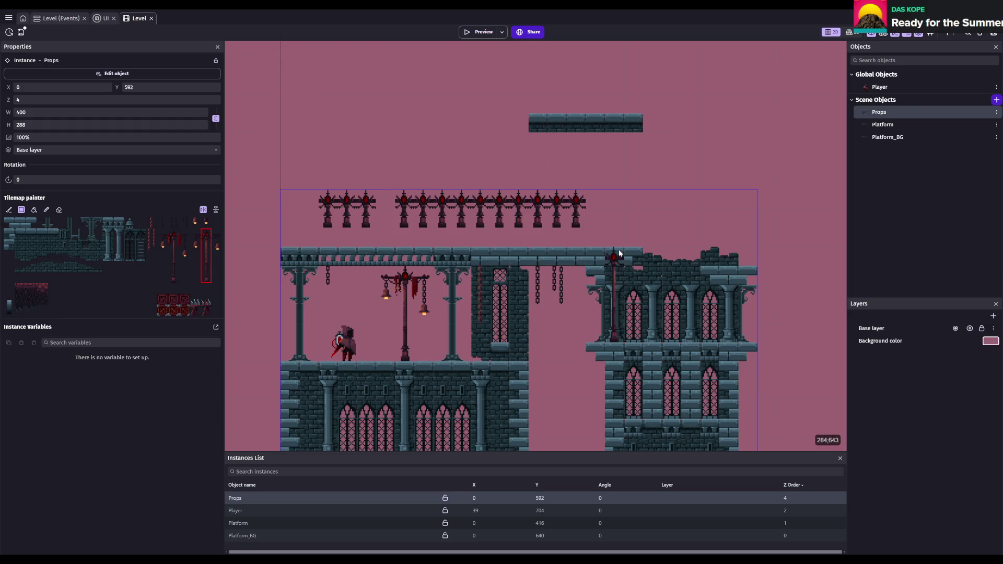
pyautogui.press('Escape')
pyautogui.hotkey('ctrl', 'z')
pyautogui.hotkey('ctrl', 's')
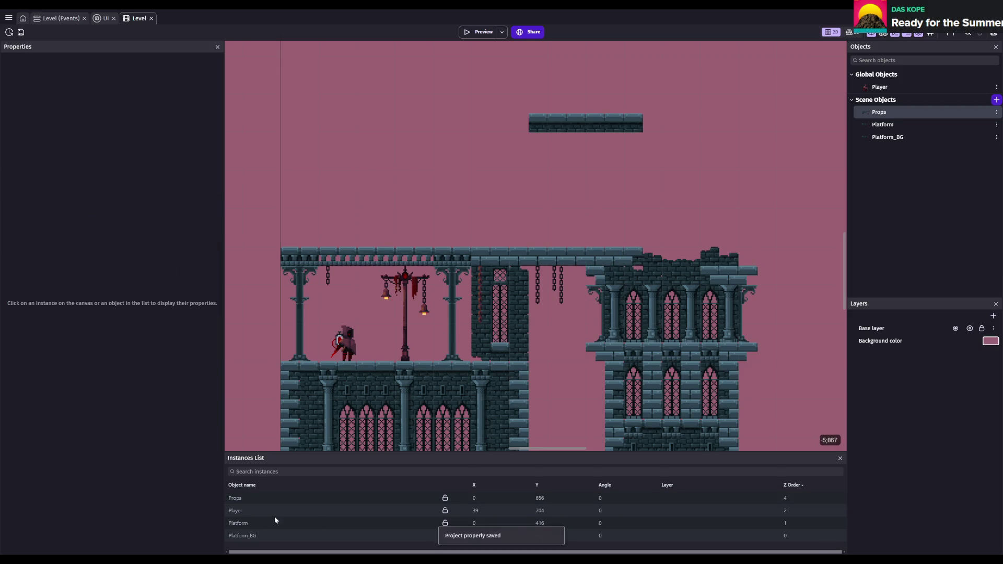
# - Select the Platform tilemap instance, pick a tileset tile, save, and open Platform's object settings
pyautogui.click(273, 512)
pyautogui.click(268, 524)
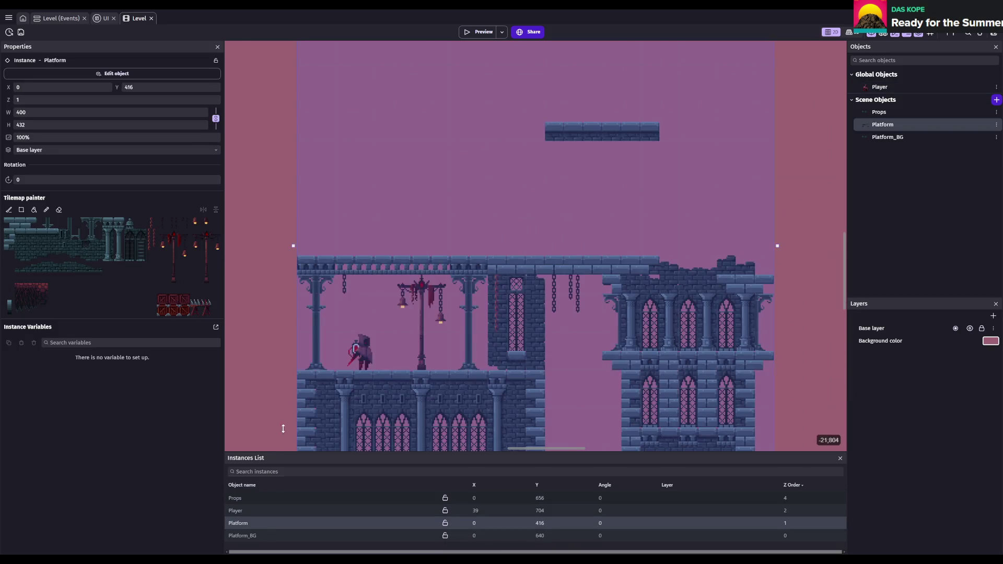
pyautogui.press('Escape')
pyautogui.scroll(-1, 433, 282)
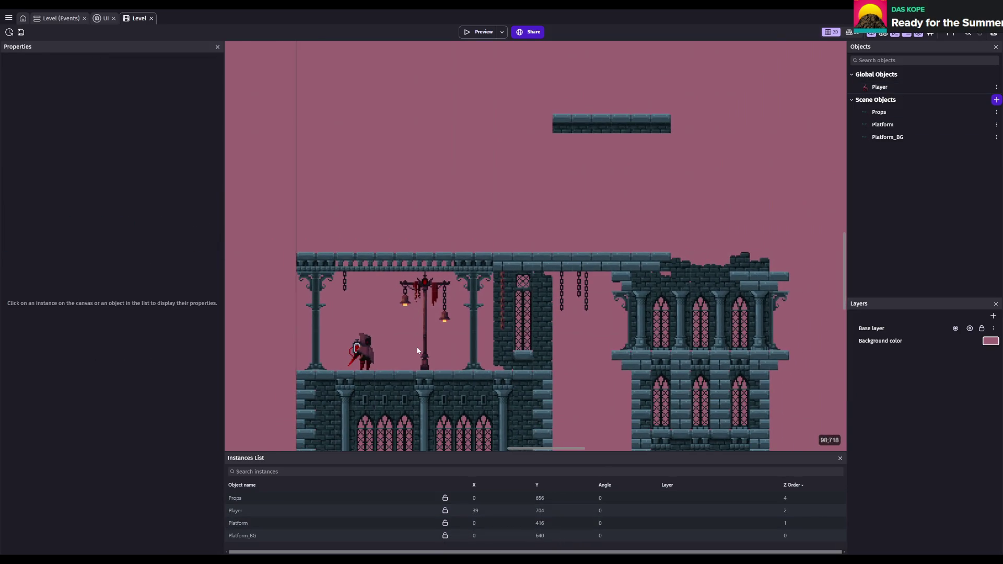
pyautogui.click(264, 519)
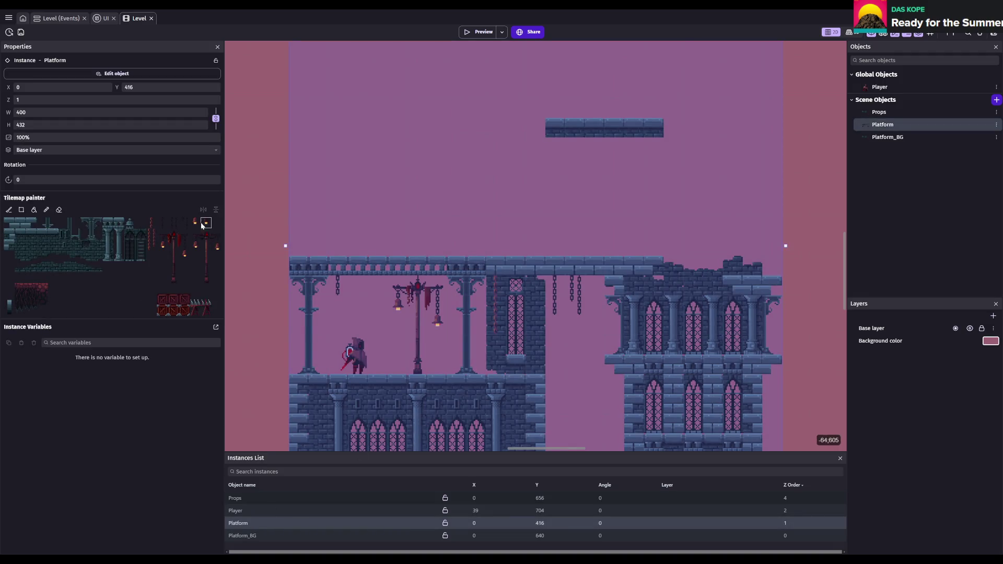
pyautogui.click(216, 241)
pyautogui.hotkey('ctrl', 's')
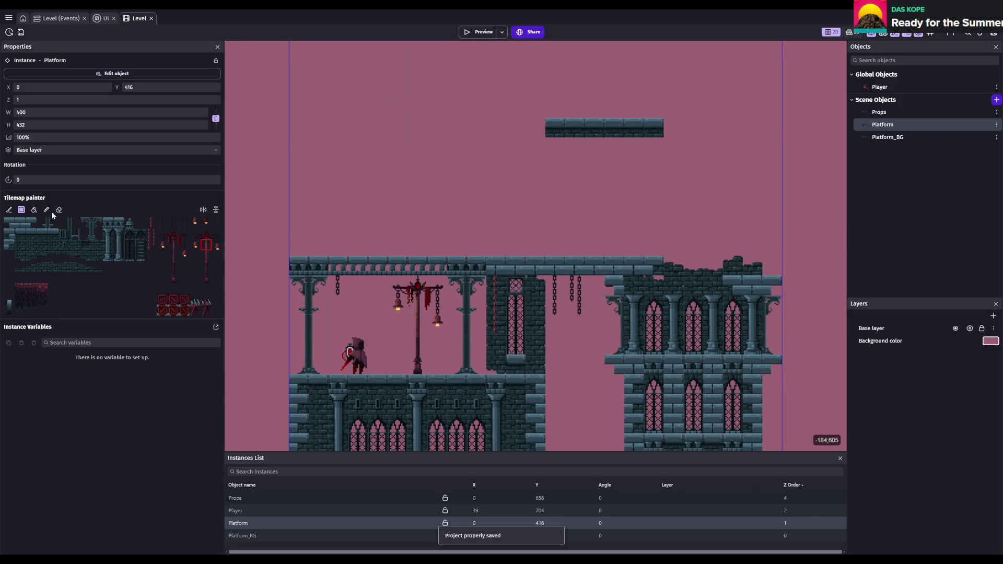
pyautogui.doubleClick(884, 125)
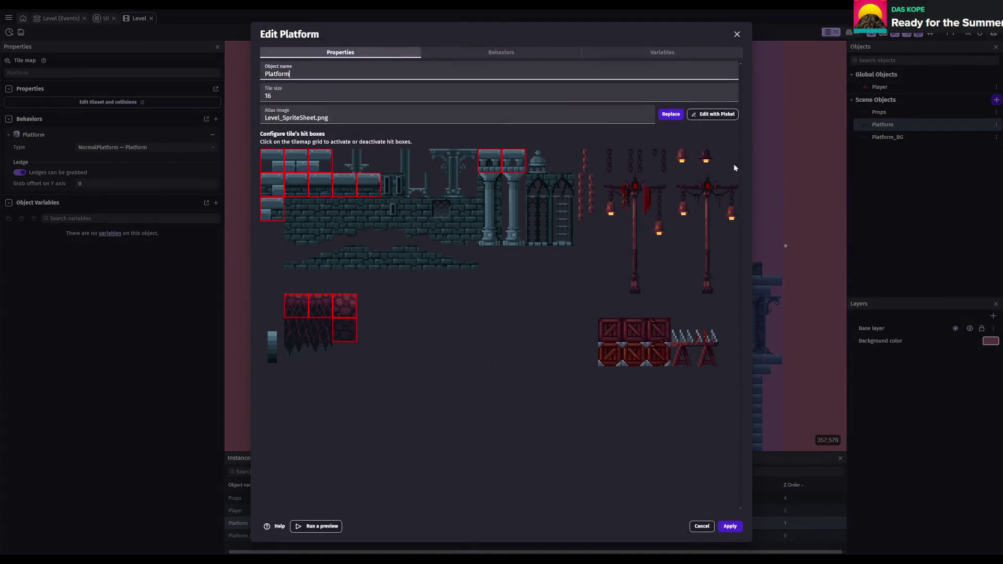
# - Look at the atlas image's Replace sources, then cancel Edit Platform without changes and save
pyautogui.click(669, 115)
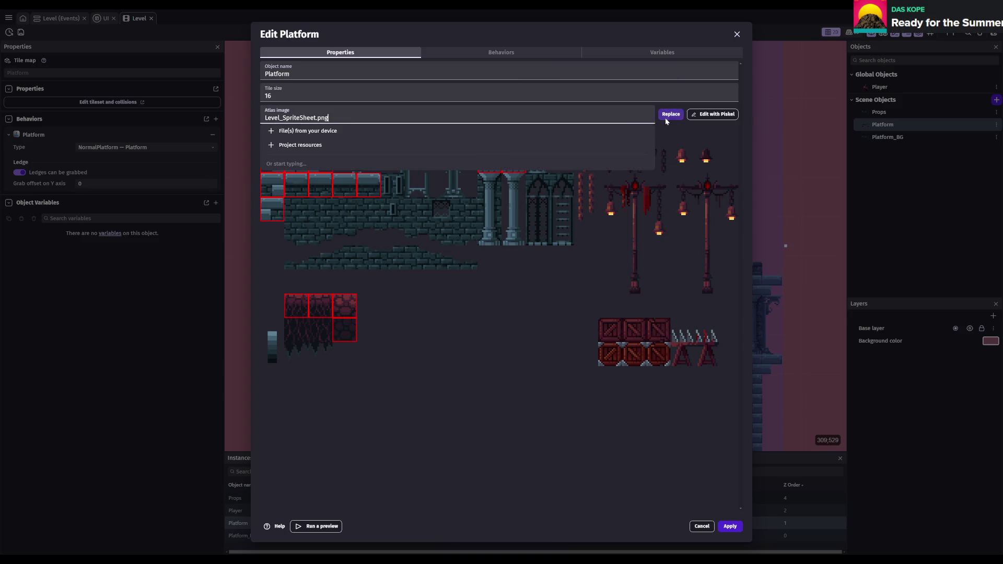
pyautogui.click(392, 131)
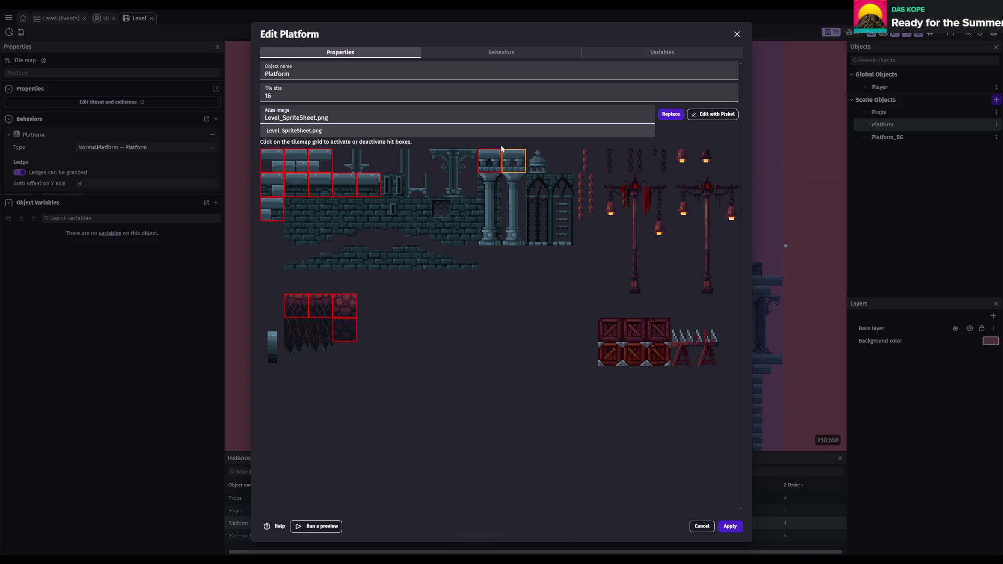
pyautogui.hotkey('ctrl', 's')
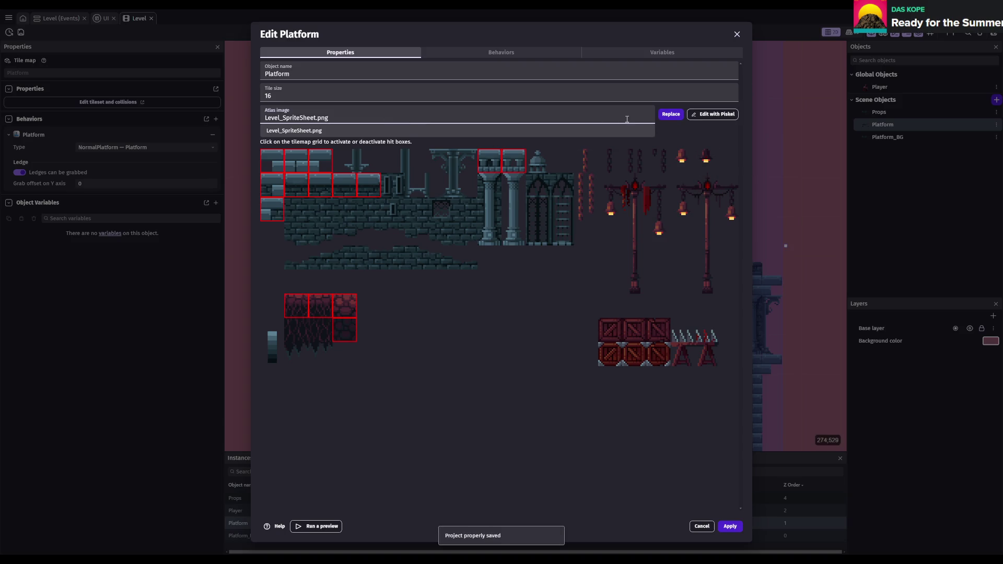
pyautogui.click(671, 113)
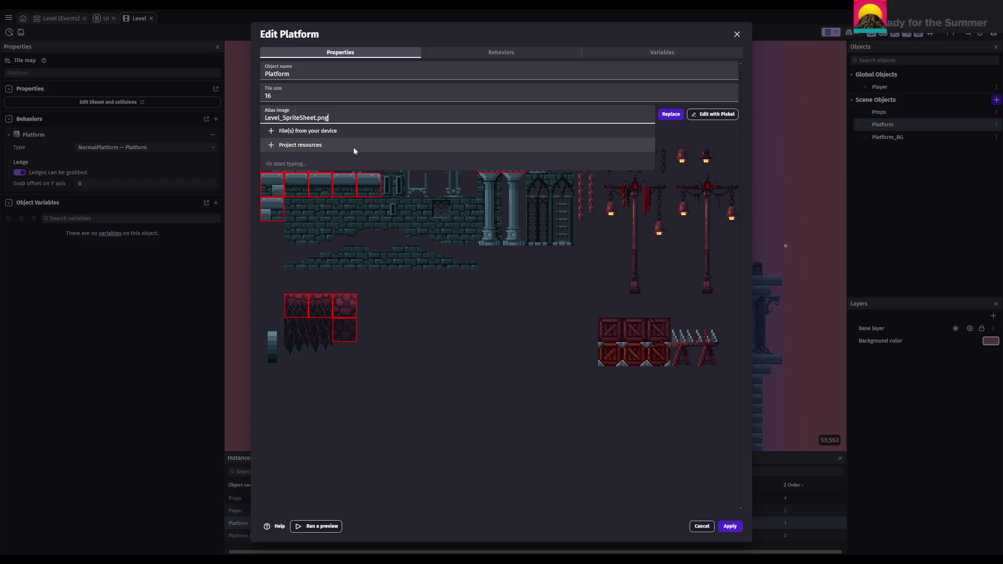
pyautogui.click(699, 526)
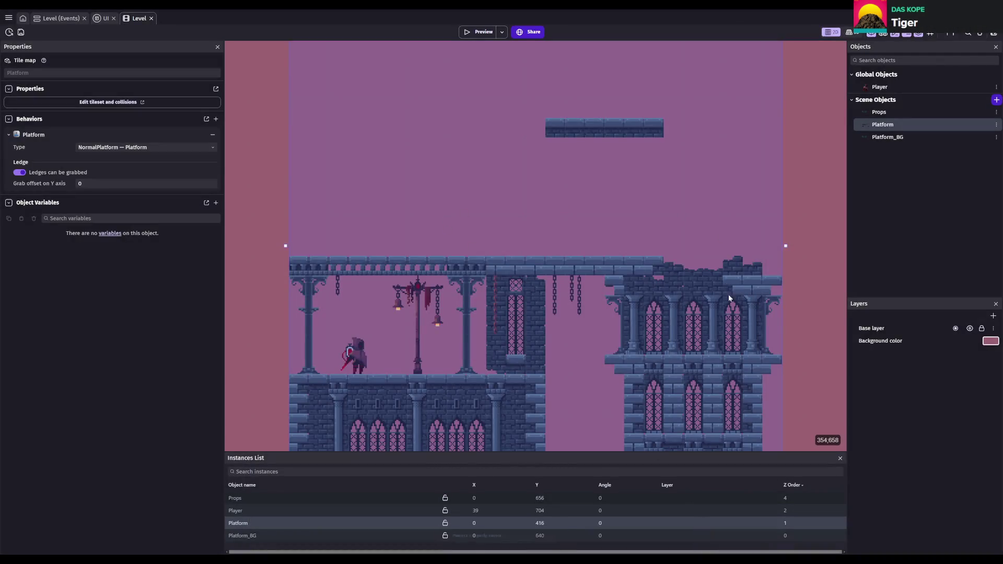
pyautogui.hotkey('ctrl', 's')
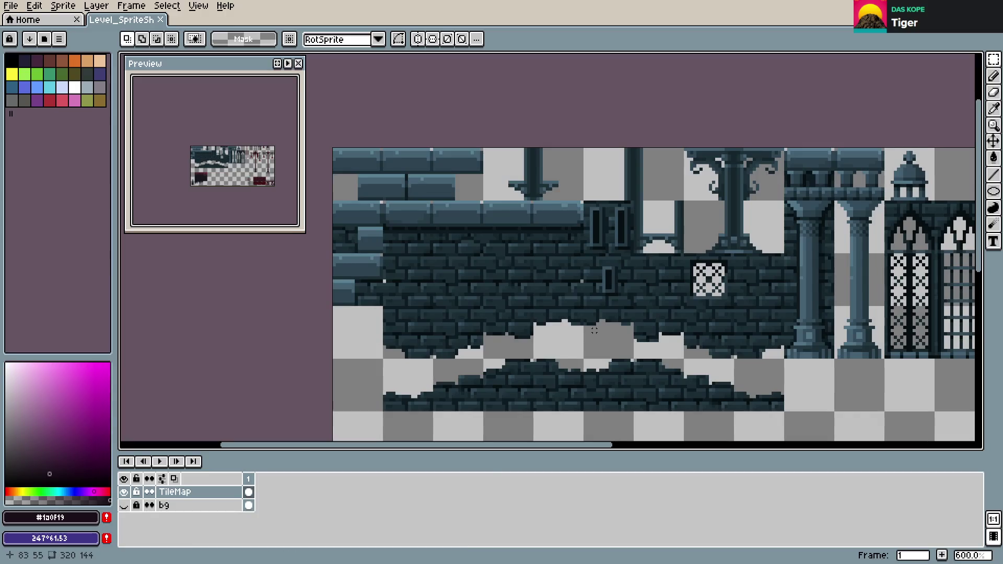
pyautogui.scroll(-4, 803, 282)
pyautogui.scroll(-1, 689, 278)
pyautogui.scroll(4, 652, 295)
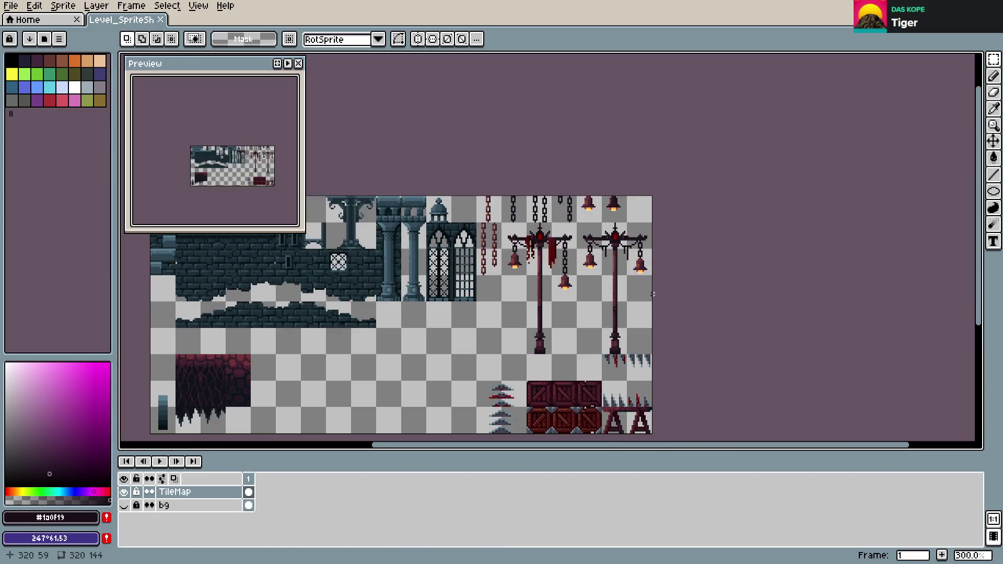
# - Export the tileset to Level_SpriteSheet.png, save Level_SpriteSheet.aseprite, and reopen Export File
pyautogui.hotkey('ctrl', 'alt', 'shift', 's')
pyautogui.click(365, 208)
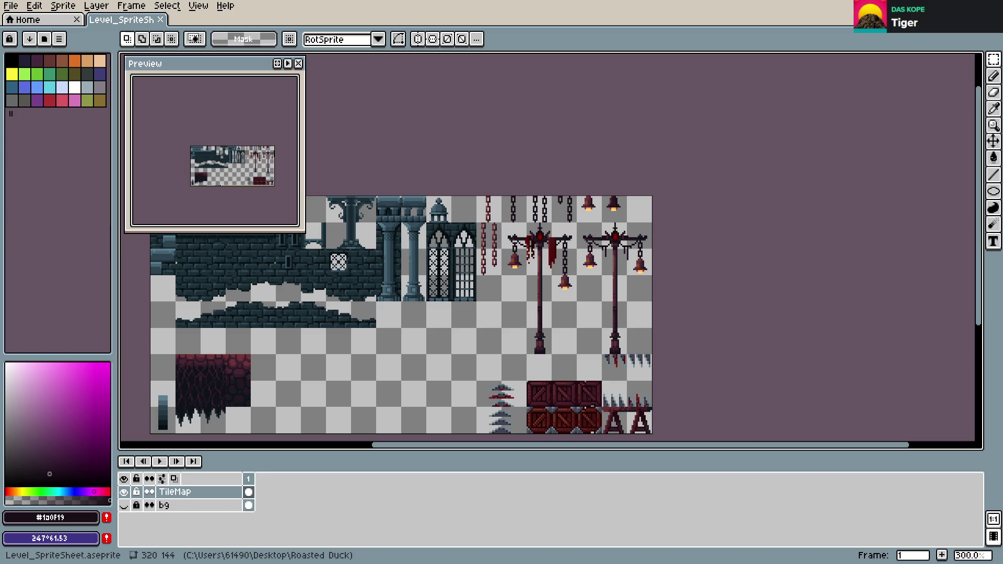
pyautogui.hotkey('ctrl', 's')
pyautogui.scroll(-1, 704, 286)
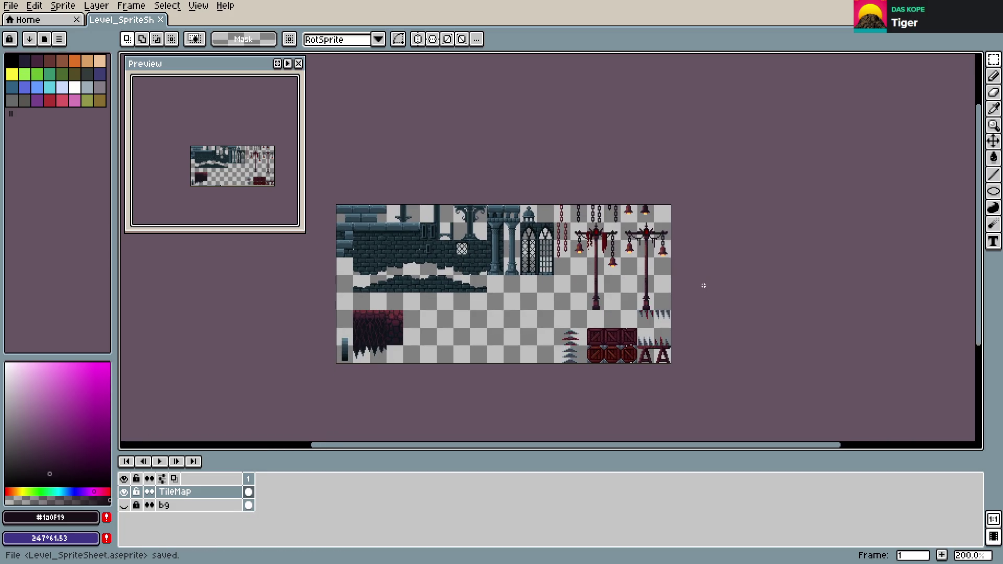
pyautogui.hotkey('ctrl', 'alt', 'shift', 's')
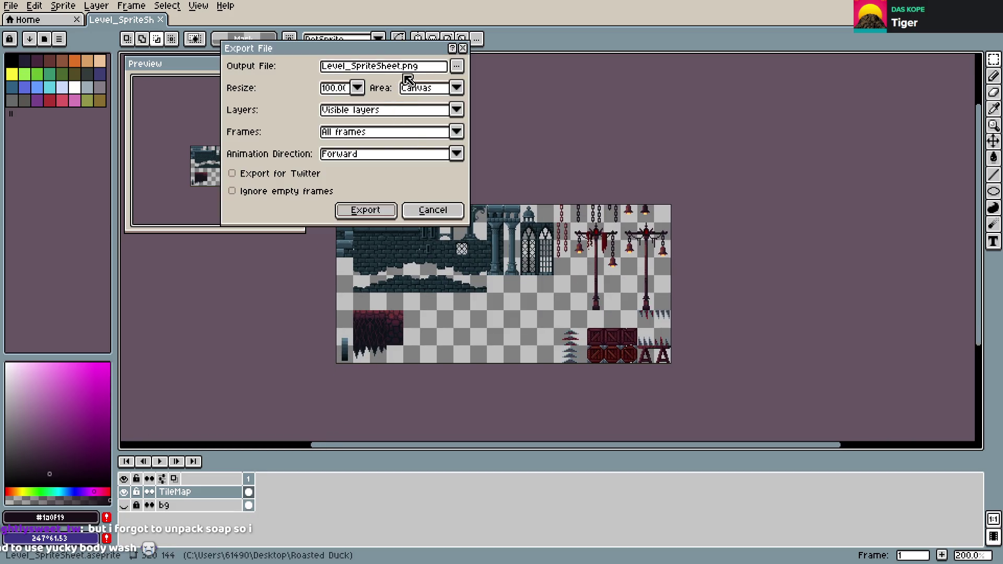
# - Check the output file options, then export visible layers at 100% over Level_SpriteSheet.png
pyautogui.click(453, 72)
pyautogui.press('Escape')
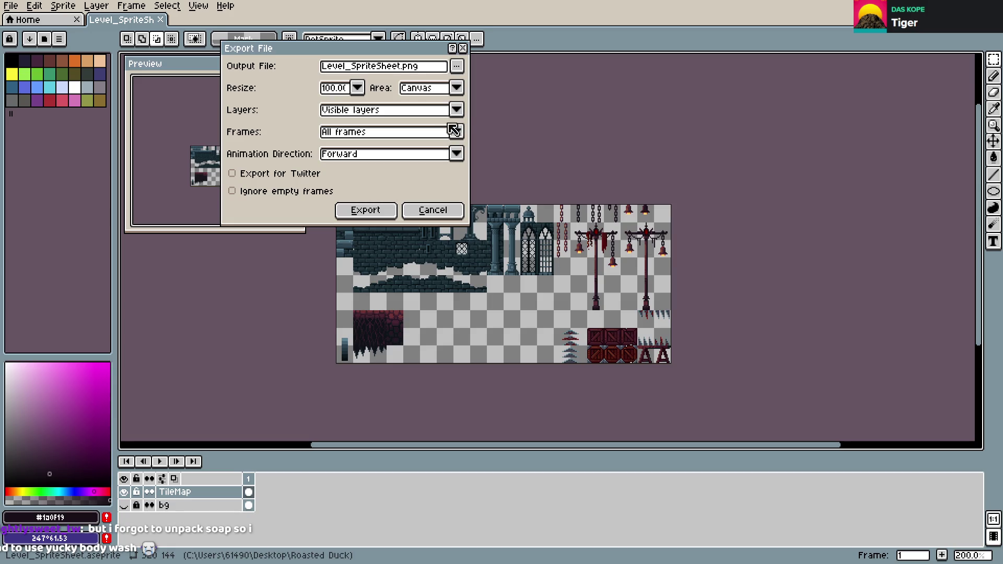
pyautogui.click(369, 210)
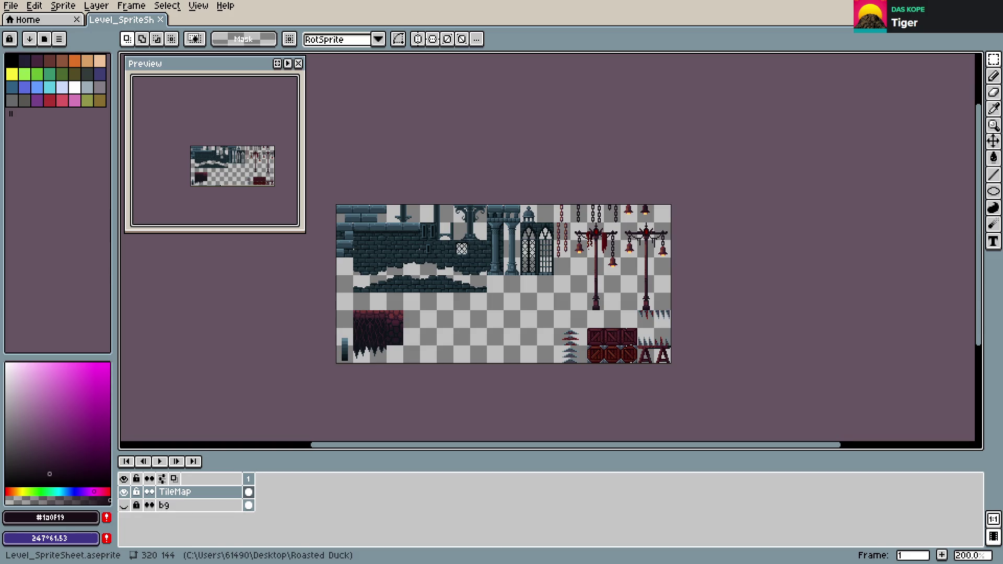
pyautogui.scroll(4, 696, 320)
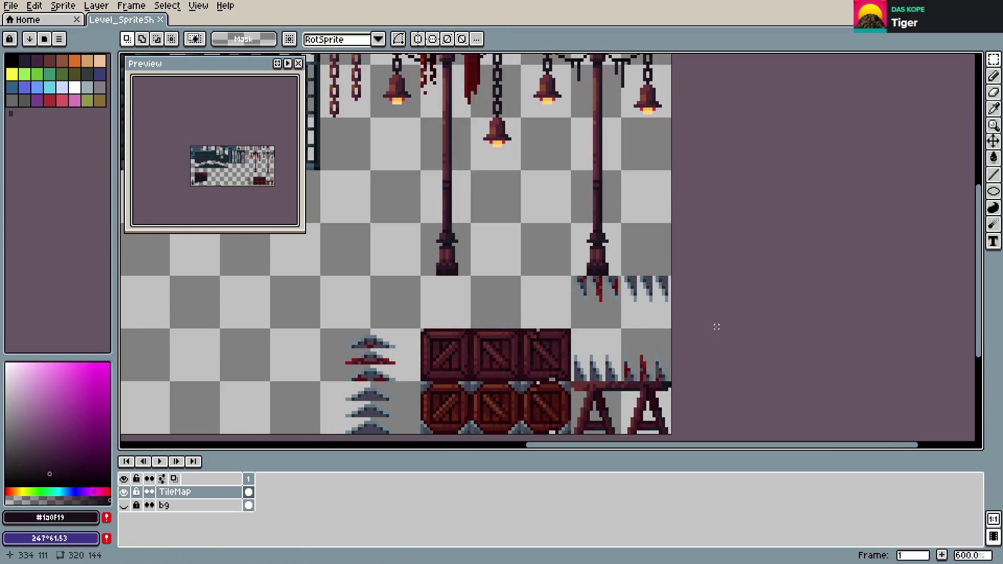
# - Resize the canvas to 336 px wide anchored left, save, and bring up Export File
pyautogui.scroll(-1, 698, 299)
pyautogui.moveTo(698, 291); pyautogui.dragTo(650, 416)
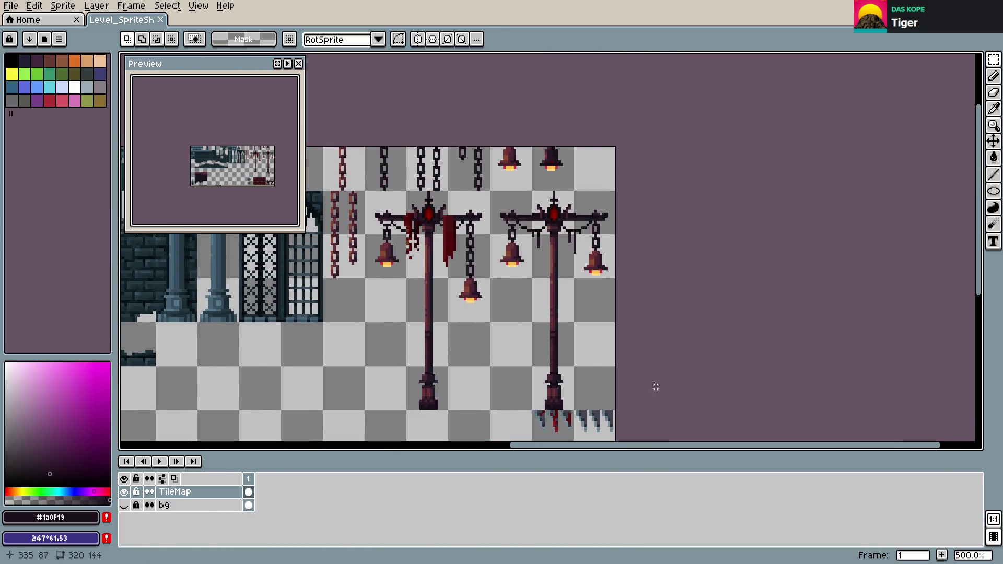
pyautogui.click(34, 6)
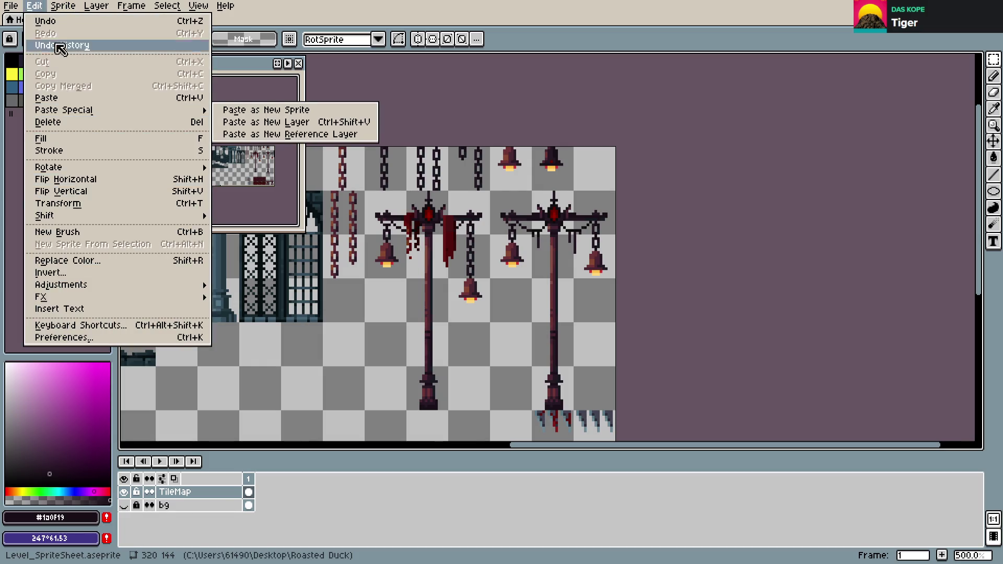
pyautogui.click(62, 6)
pyautogui.click(63, 6)
pyautogui.click(87, 78)
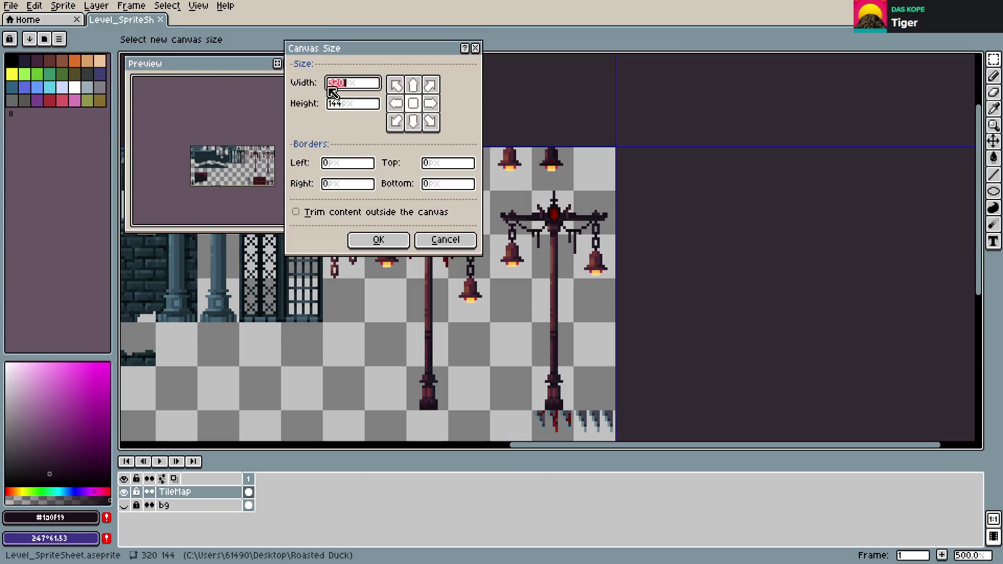
pyautogui.click(395, 103)
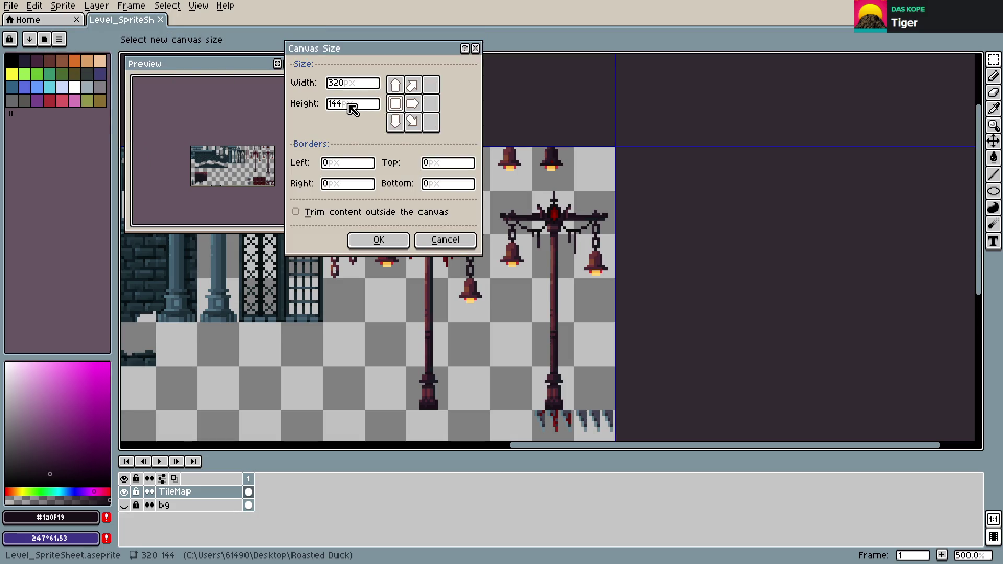
pyautogui.click(357, 87)
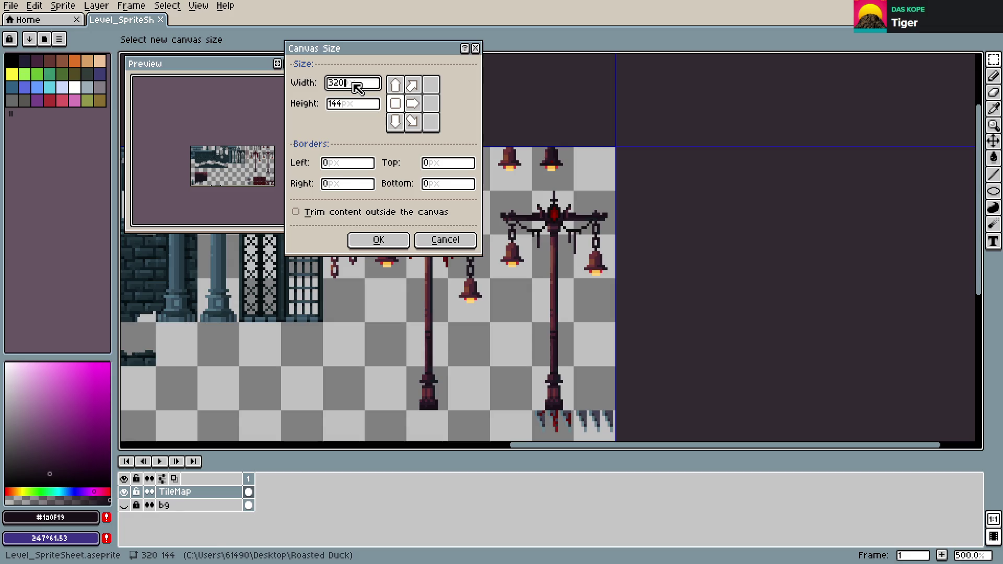
pyautogui.press('BackSpace')
pyautogui.press('BackSpace')
pyautogui.write('36')
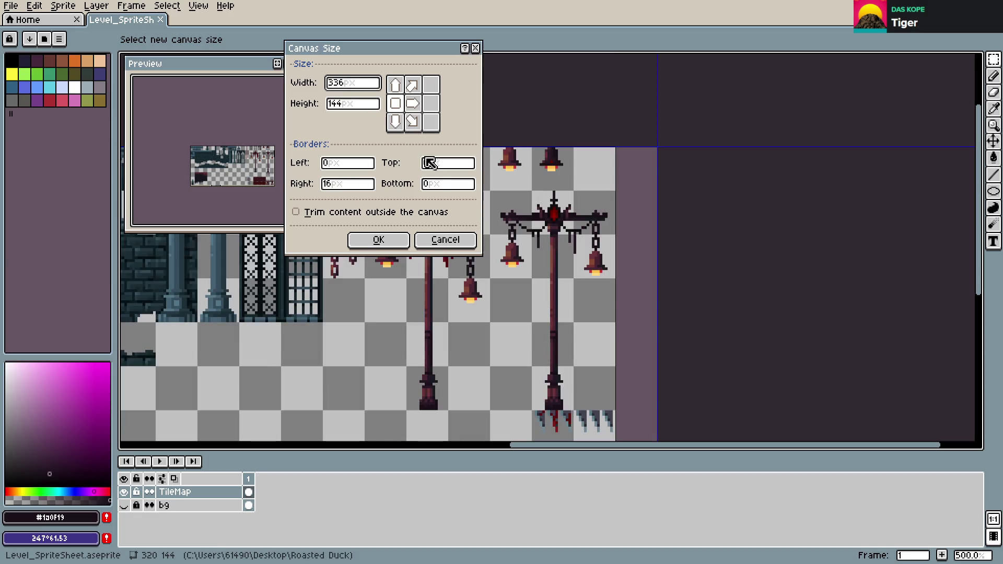
pyautogui.click(404, 245)
pyautogui.hotkey('ctrl', 's')
pyautogui.hotkey('ctrl', 'alt', 'shift', 's')
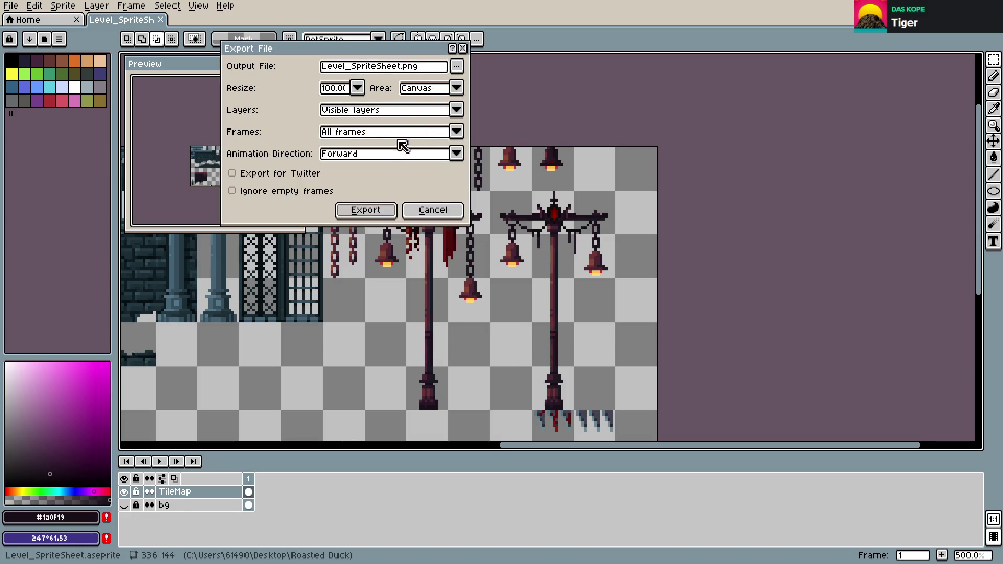
# - Export the 336×144 sheet to Level_SpriteSheet.png with visible layers and all frames
pyautogui.click(360, 211)
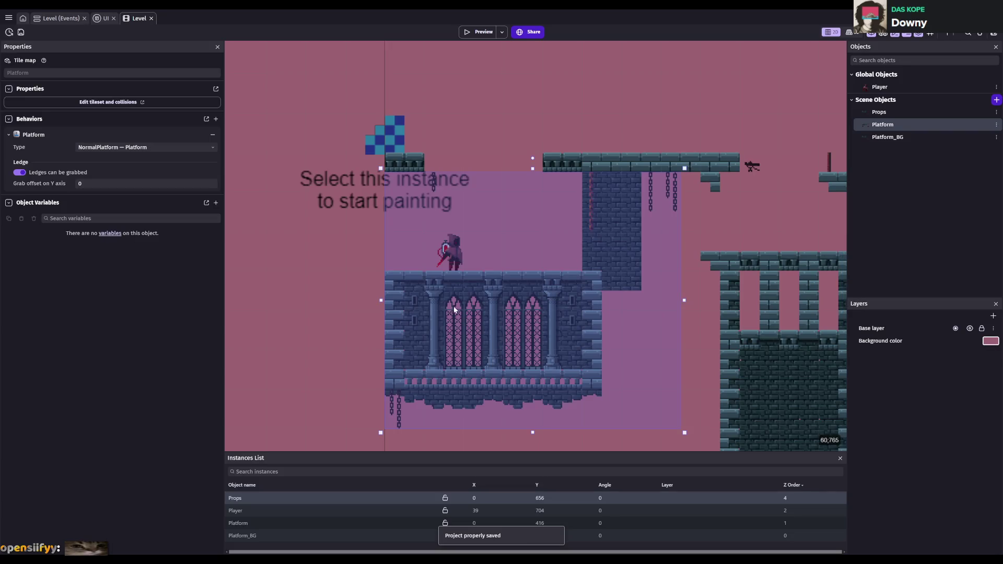
# - Select the Platform tilemap and paint a two-tile pillar capital under the upper ledge
pyautogui.scroll(1, 447, 308)
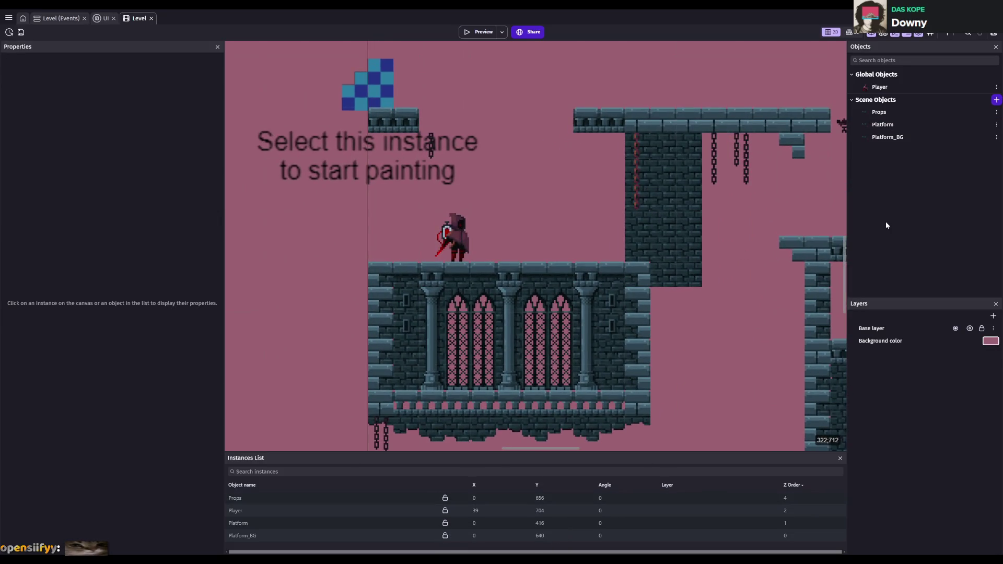
pyautogui.click(887, 137)
pyautogui.click(888, 126)
pyautogui.hotkey('ctrl', 's')
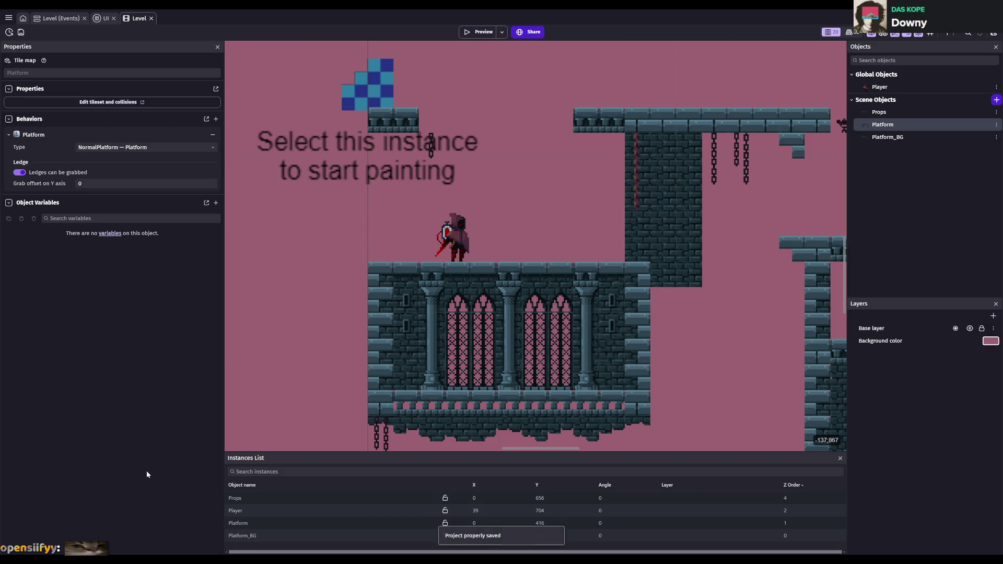
pyautogui.click(280, 523)
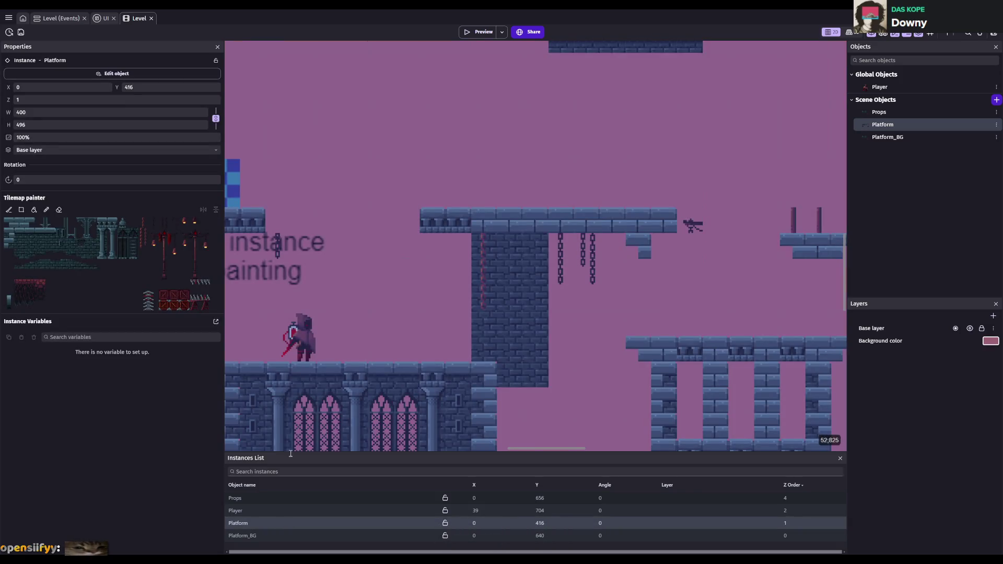
pyautogui.click(86, 222)
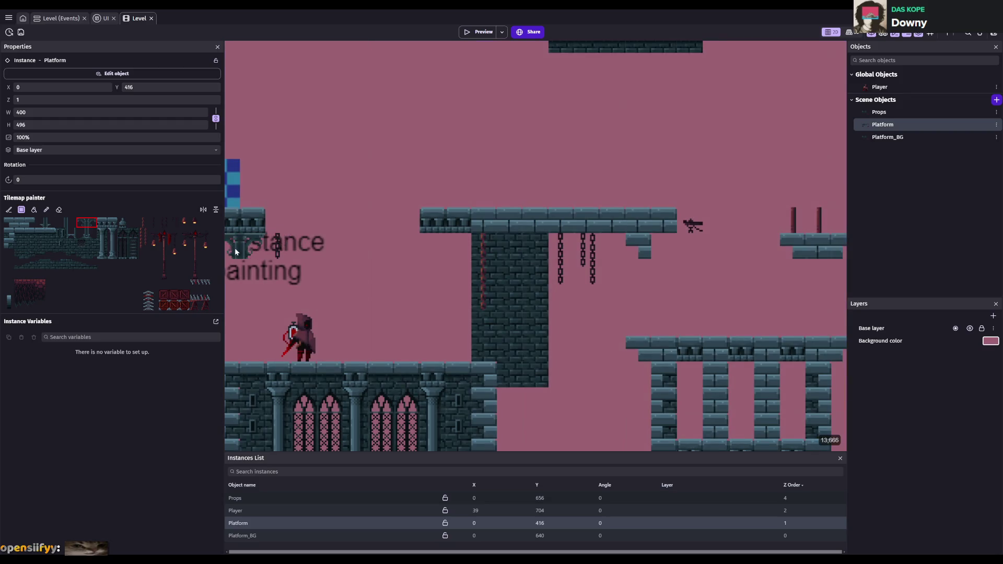
pyautogui.moveTo(234, 248); pyautogui.dragTo(322, 277)
pyautogui.click(542, 261)
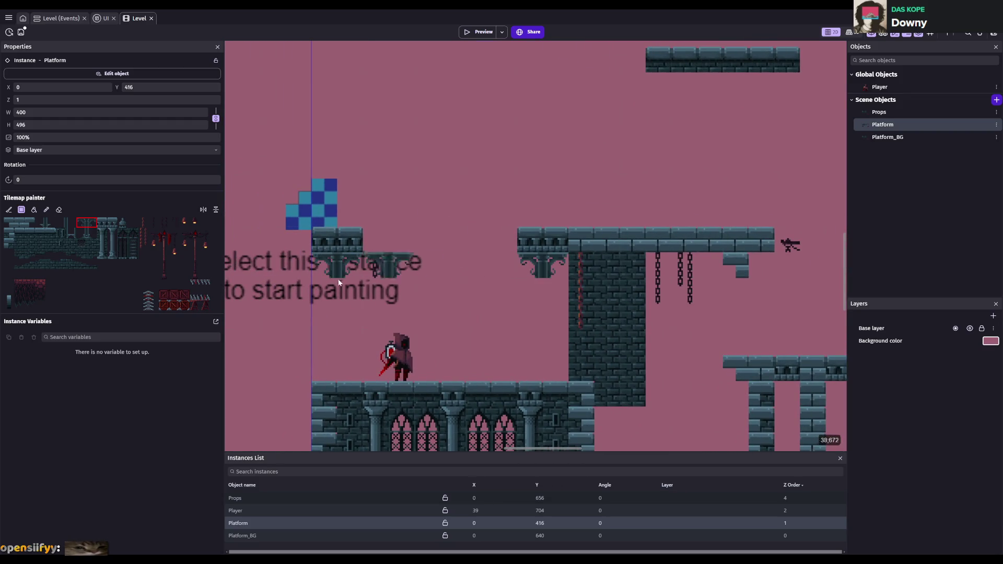
# - Paint pillar shafts from the ledge down to the balcony floor and save
pyautogui.moveTo(61, 223); pyautogui.dragTo(71, 223)
pyautogui.moveTo(337, 262); pyautogui.dragTo(340, 334)
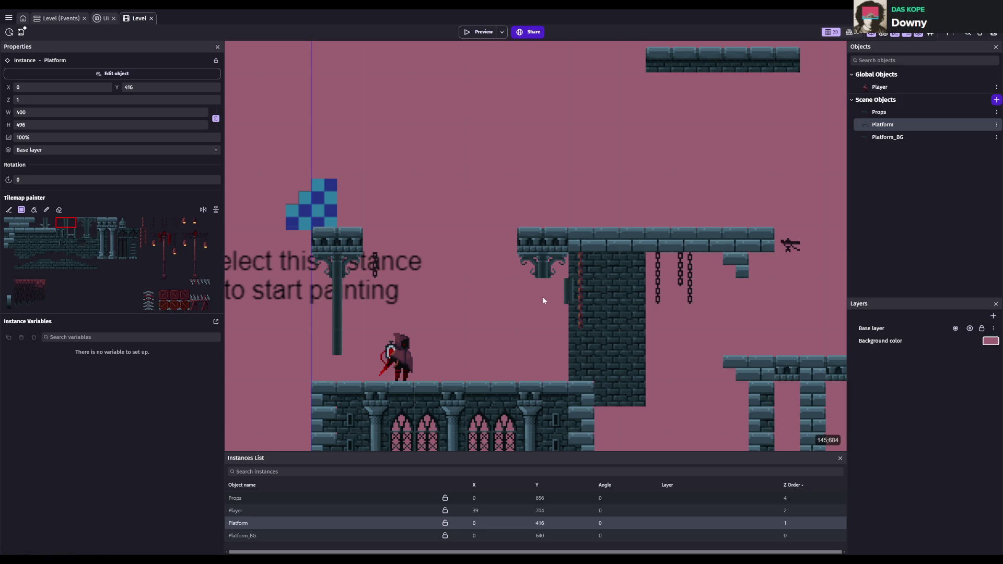
pyautogui.click(542, 336)
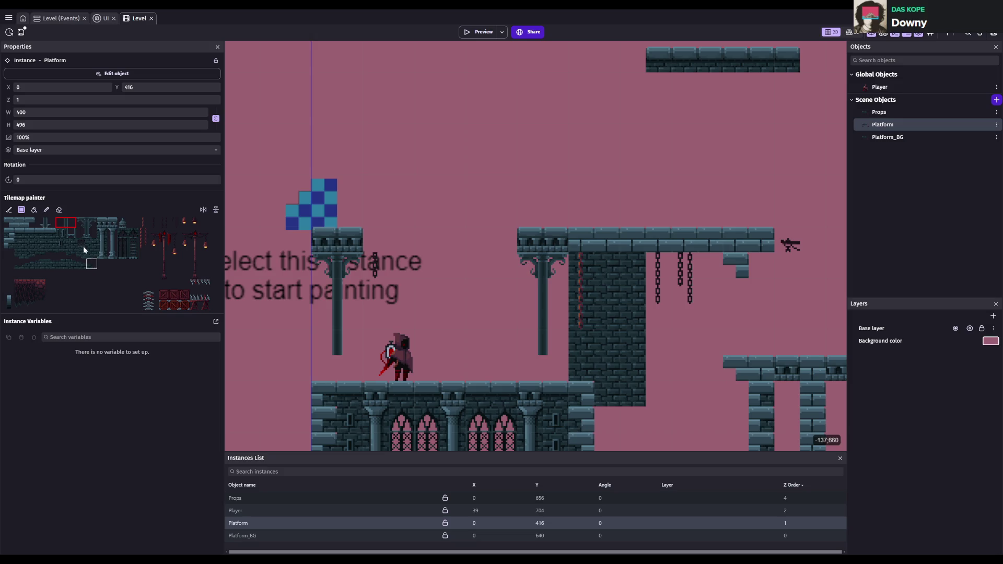
pyautogui.hotkey('ctrl', 's')
# - Paint base tiles at the feet of both pillars and save
pyautogui.click(86, 235)
pyautogui.click(327, 373)
pyautogui.click(541, 366)
pyautogui.hotkey('ctrl', 's')
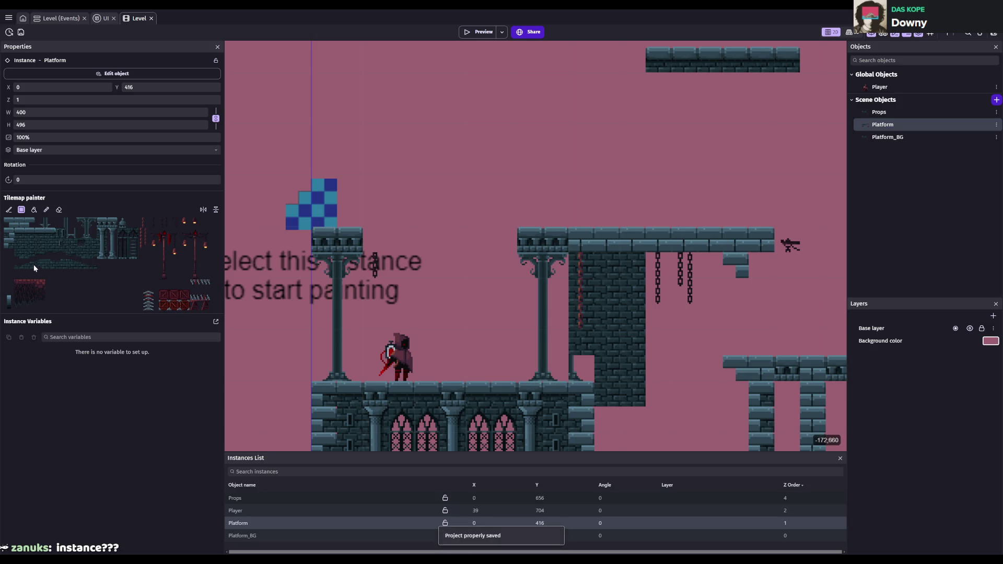
# - Patch the pink hole and other cells in the tower wall with plain brick
pyautogui.click(28, 247)
pyautogui.click(575, 369)
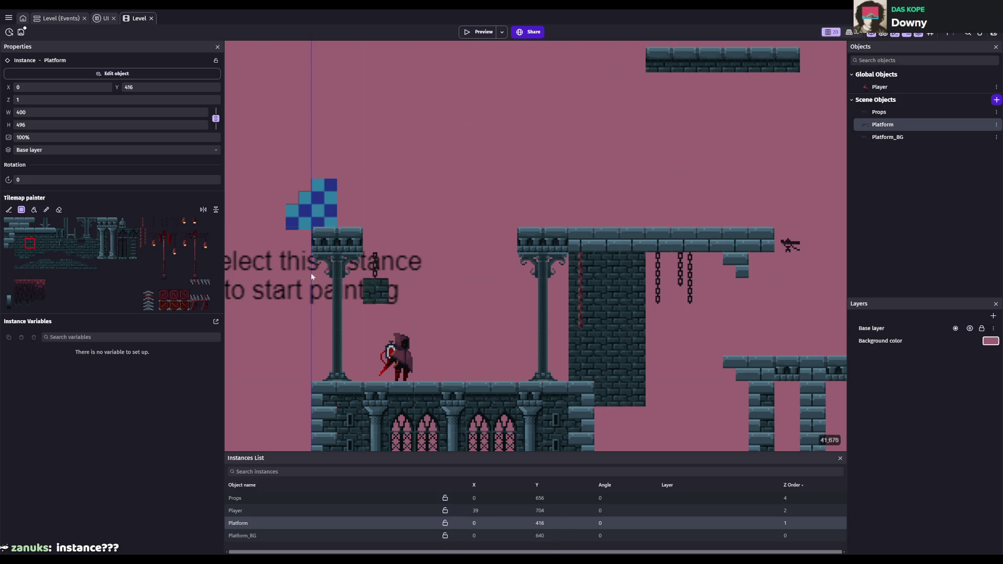
pyautogui.click(13, 246)
pyautogui.click(530, 316)
pyautogui.hotkey('ctrl', 'z')
pyautogui.click(585, 270)
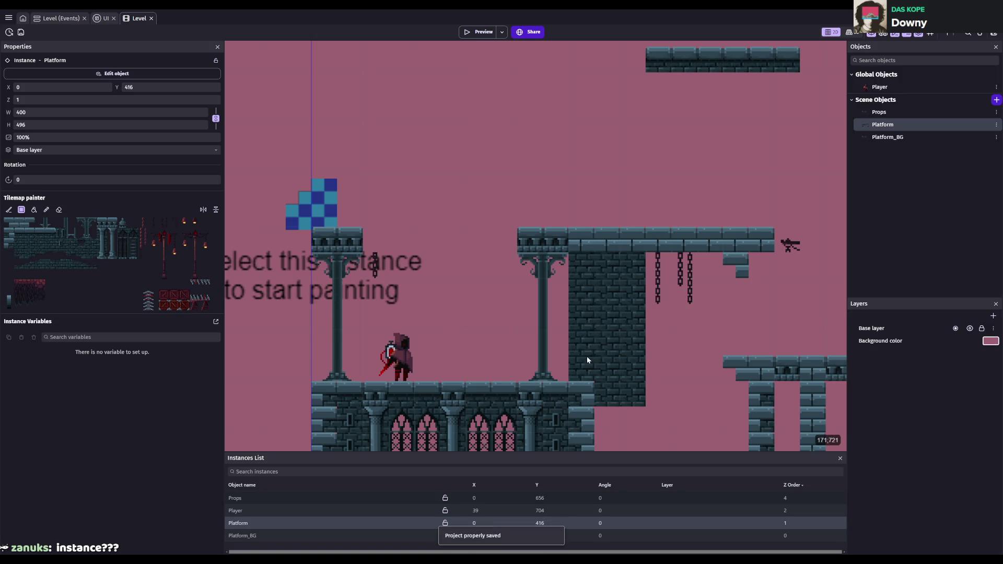
# - Restore the red chain strip in the wall, add a brick tile, and save
pyautogui.click(50, 243)
pyautogui.moveTo(580, 261); pyautogui.dragTo(580, 319)
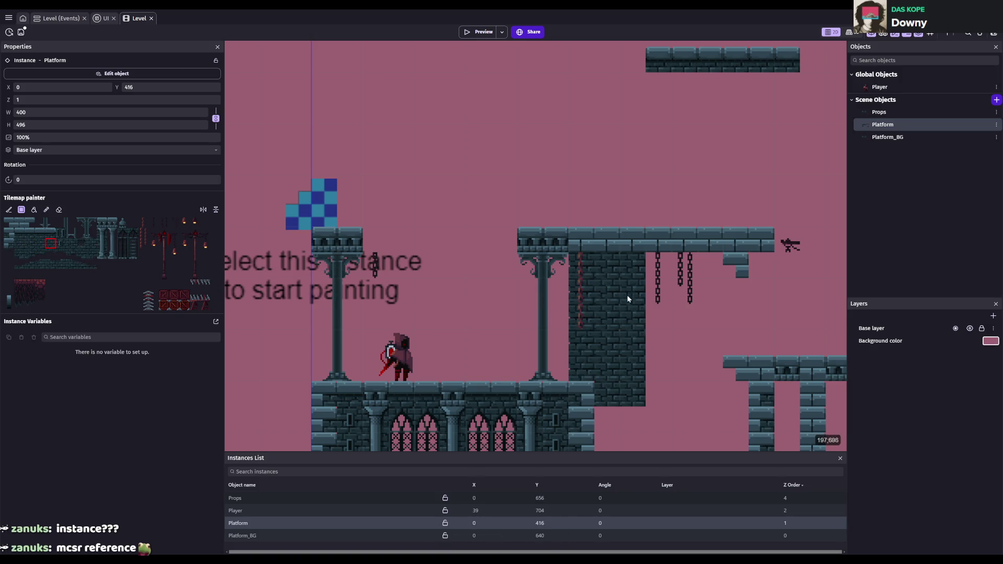
pyautogui.scroll(-3, 646, 389)
pyautogui.click(597, 315)
pyautogui.hotkey('ctrl', 's')
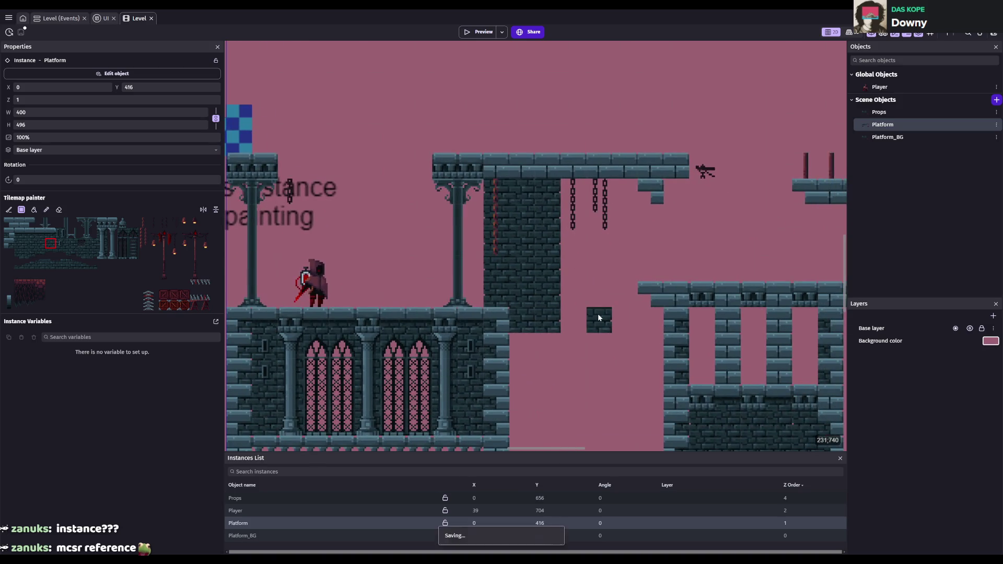
# - Try out wall-edge and brick tiles from the tileset for the tower base
pyautogui.scroll(-2, 575, 298)
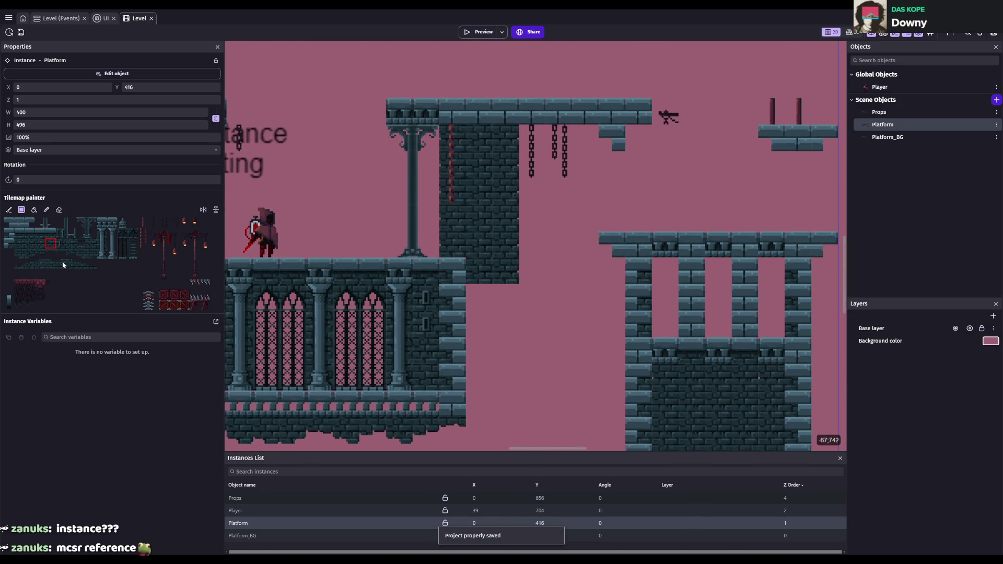
pyautogui.click(29, 255)
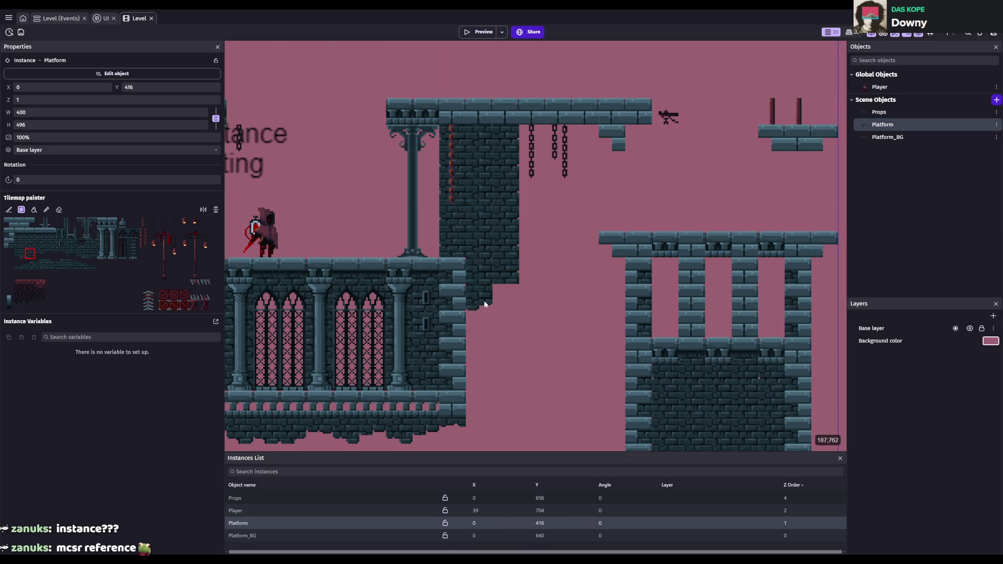
pyautogui.click(92, 254)
pyautogui.click(92, 264)
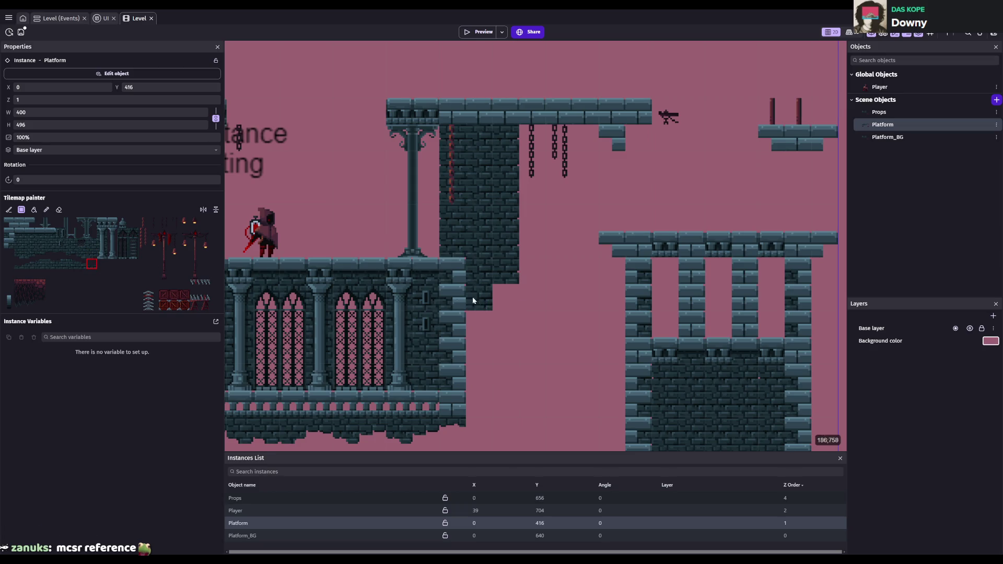
pyautogui.click(19, 254)
pyautogui.click(61, 254)
pyautogui.hotkey('ctrl', 's')
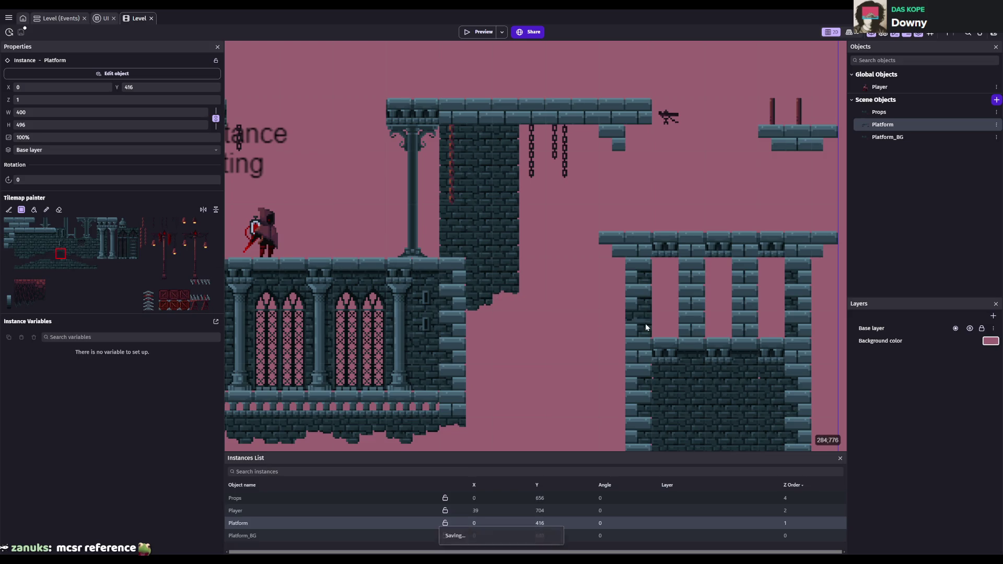
pyautogui.scroll(-2, 558, 348)
pyautogui.scroll(-1, 538, 365)
pyautogui.scroll(2, 531, 328)
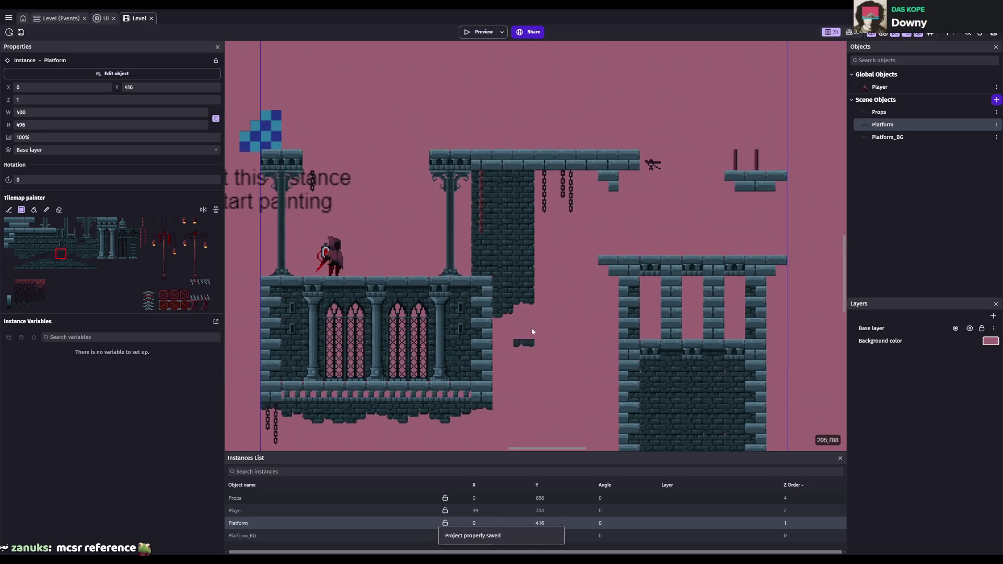
pyautogui.scroll(1, 522, 337)
pyautogui.scroll(1, 522, 337)
pyautogui.click(82, 244)
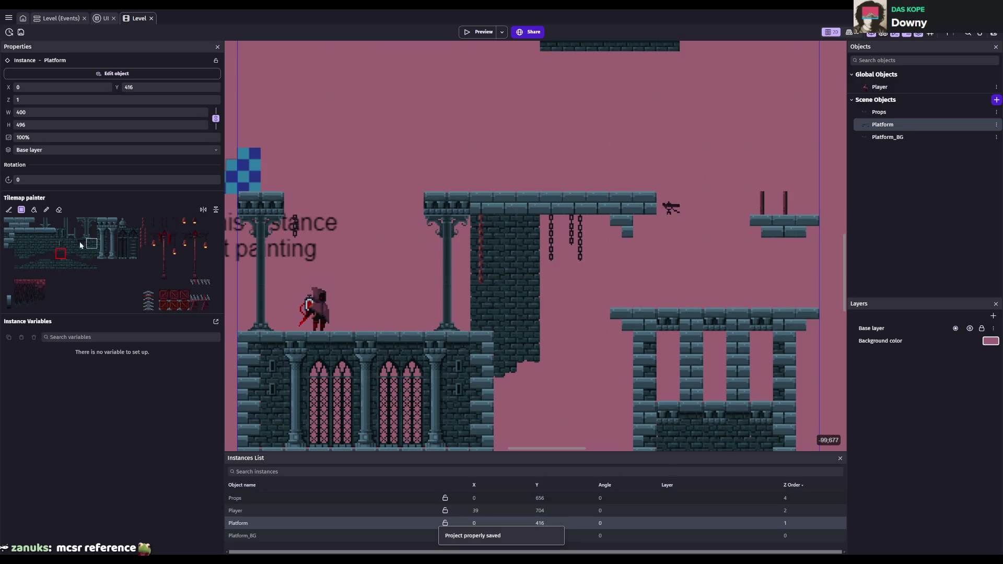
# - Paint a barred window grate into the tower, keeping only one copy, and save
pyautogui.click(503, 236)
pyautogui.hotkey('ctrl', 's')
pyautogui.moveTo(130, 240); pyautogui.dragTo(137, 258)
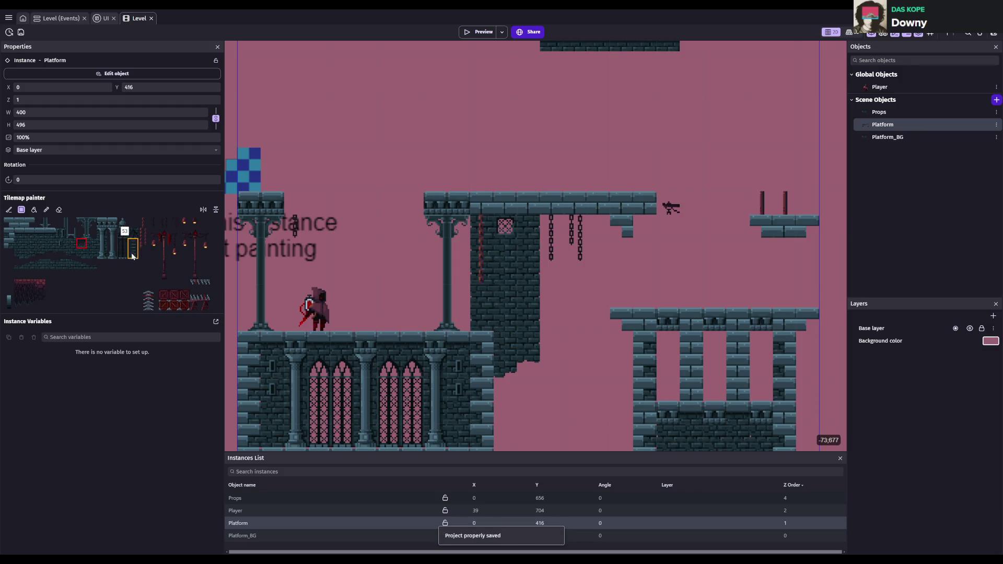
pyautogui.moveTo(507, 256); pyautogui.dragTo(501, 306)
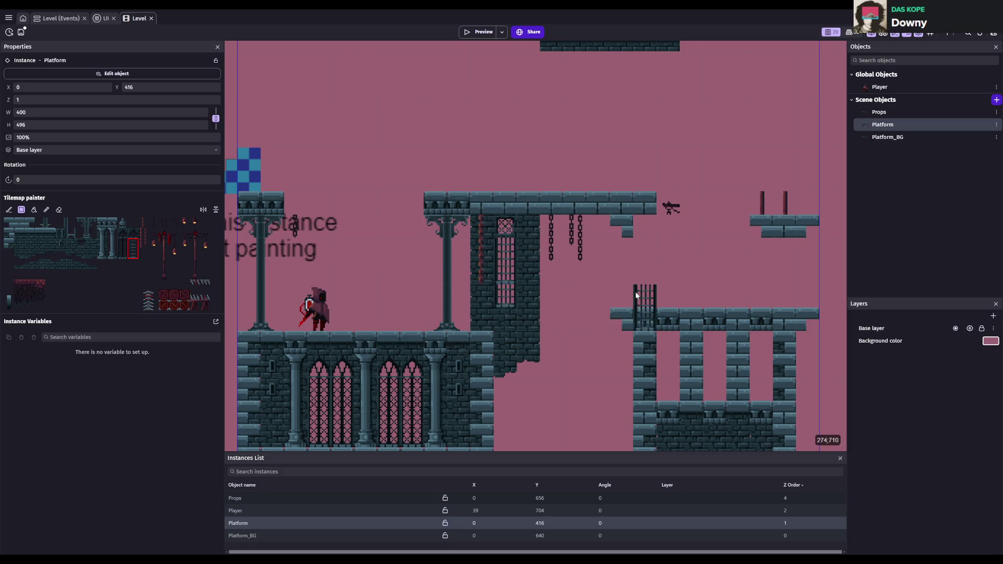
pyautogui.hotkey('ctrl', 'z')
pyautogui.hotkey('ctrl', 's')
# - Add a small brick block beside the tower base and save
pyautogui.click(30, 233)
pyautogui.click(505, 312)
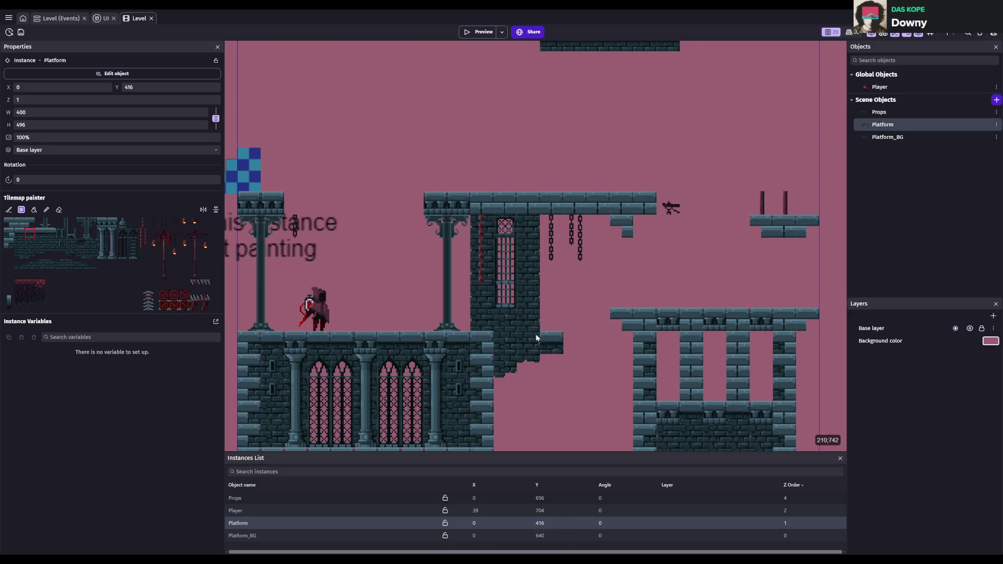
pyautogui.hotkey('ctrl', 's')
pyautogui.scroll(-2, 637, 356)
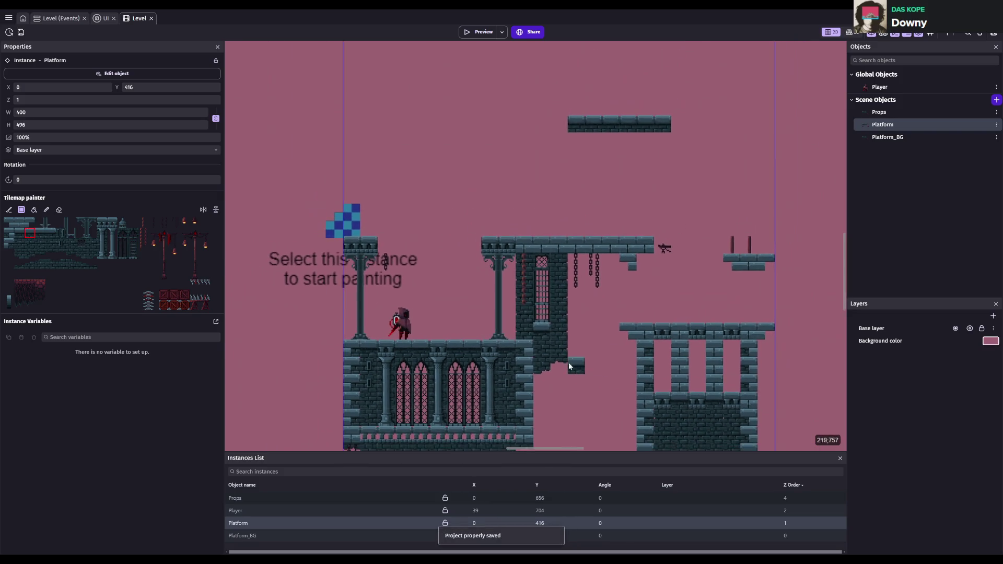
pyautogui.scroll(2, 539, 329)
pyautogui.scroll(1, 473, 323)
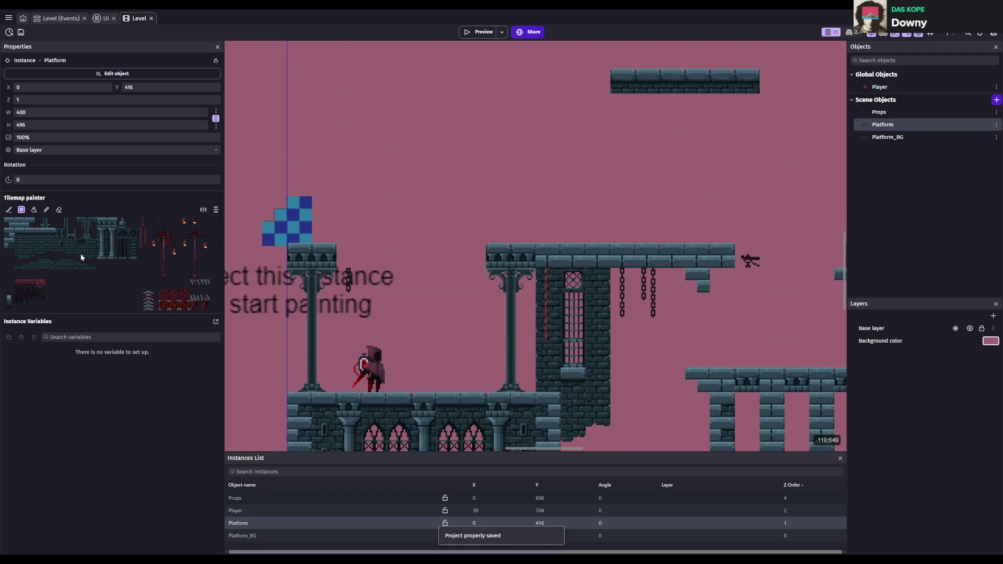
pyautogui.hotkey('ctrl', 's')
# - Paint a balustrade row on Platform_BG along the upper walkway, then reselect Platform and save
pyautogui.click(888, 137)
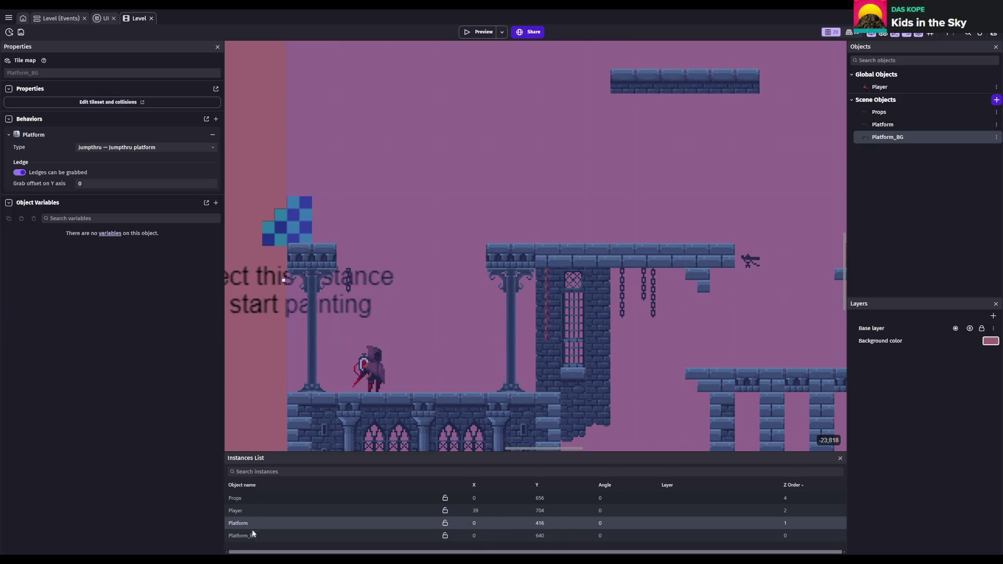
pyautogui.click(252, 534)
pyautogui.click(113, 222)
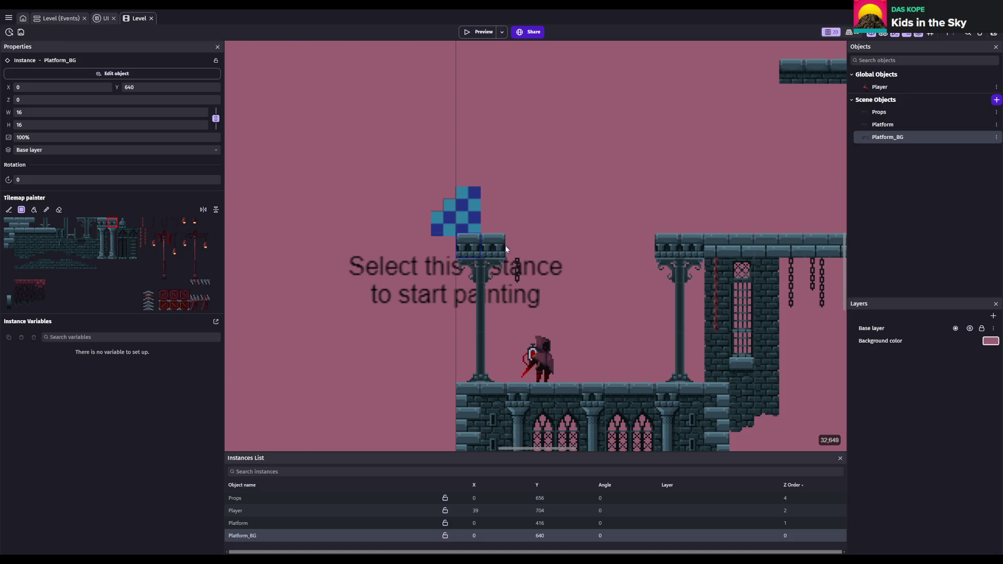
pyautogui.moveTo(506, 249); pyautogui.dragTo(677, 247)
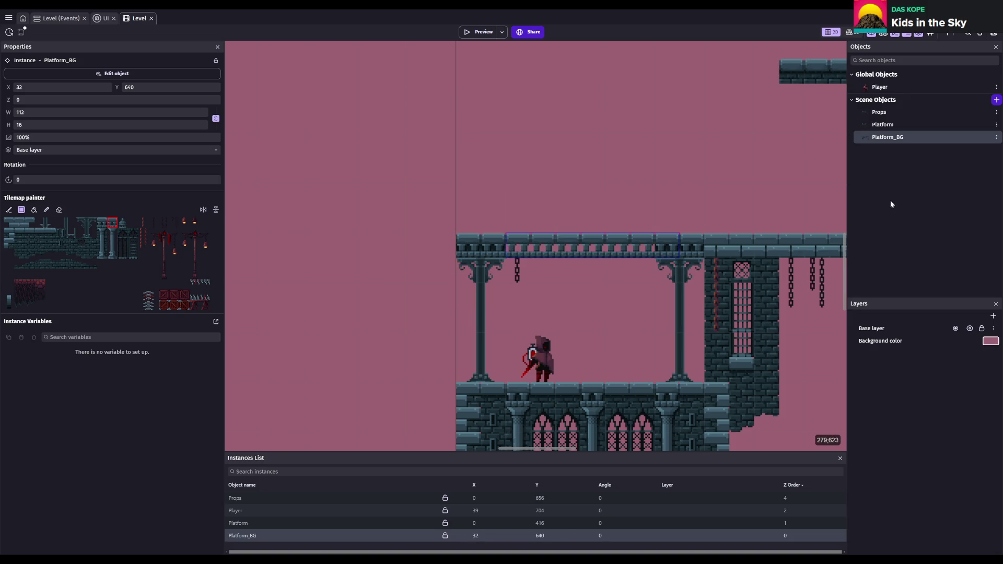
pyautogui.click(895, 124)
pyautogui.click(266, 523)
pyautogui.hotkey('ctrl', 's')
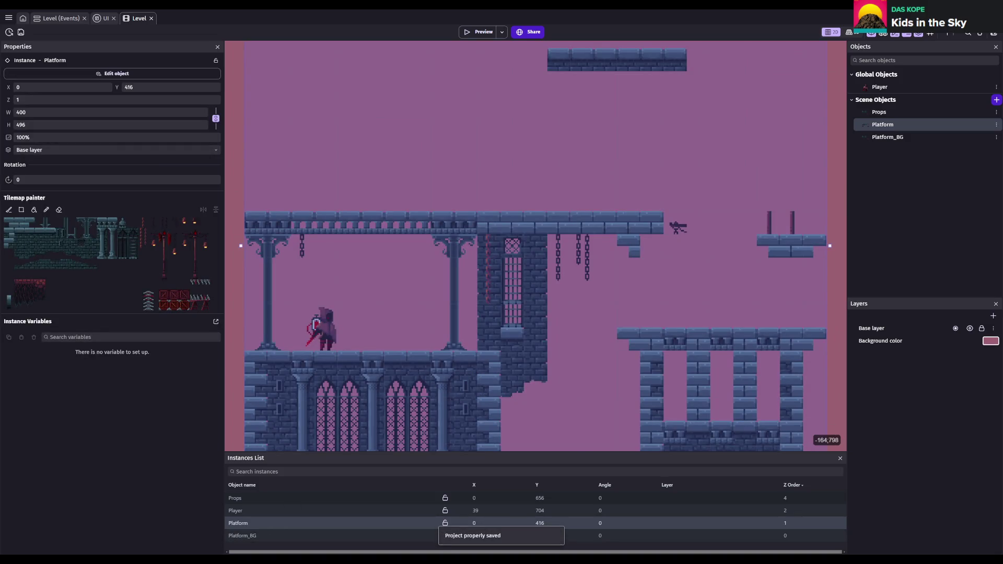
# - Zoom around the finished castle level, save, and select the Props tilemap object
pyautogui.scroll(-3, 454, 358)
pyautogui.hotkey('ctrl', 's')
pyautogui.scroll(-2, 494, 305)
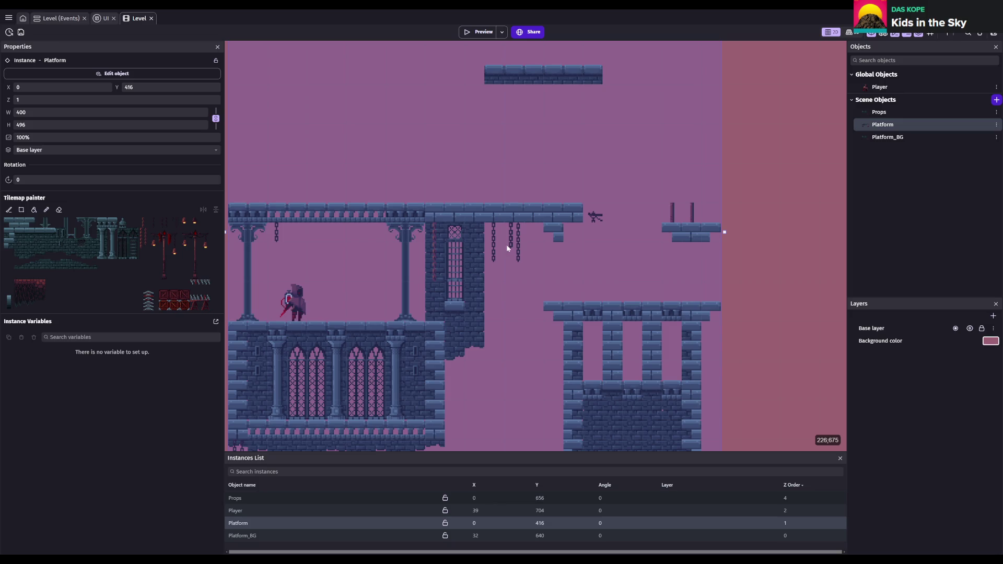
pyautogui.hscroll(-3, 506, 245)
pyautogui.scroll(2, 403, 317)
pyautogui.scroll(1, 403, 315)
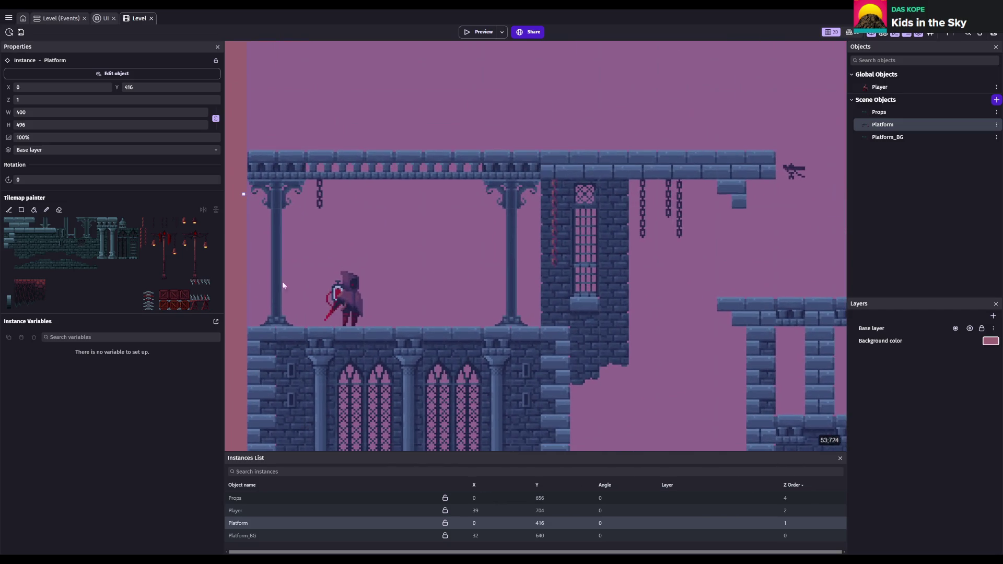
pyautogui.click(894, 110)
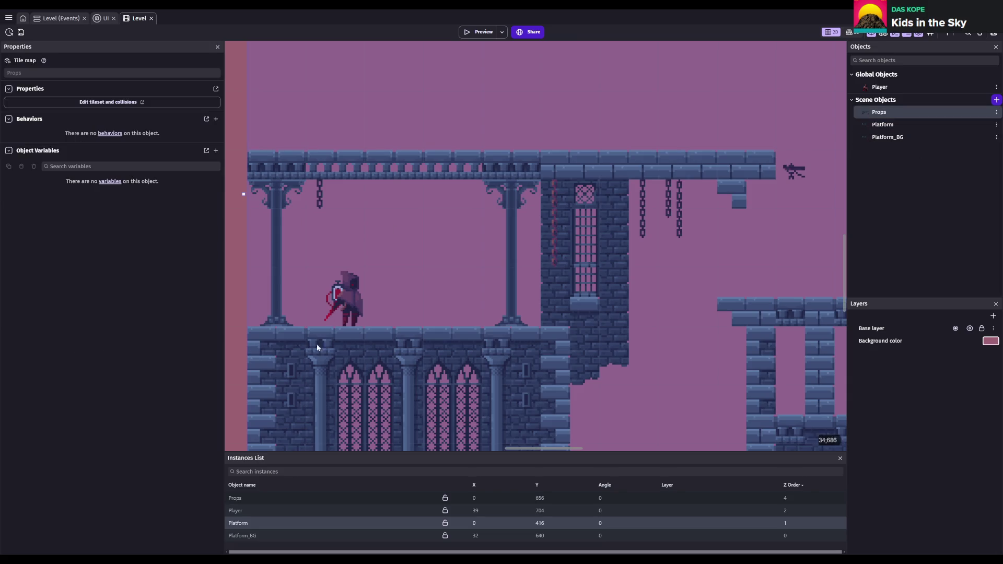
# - Paint a lamp post with two lantern bases onto the Props tilemap and save the project
pyautogui.click(247, 498)
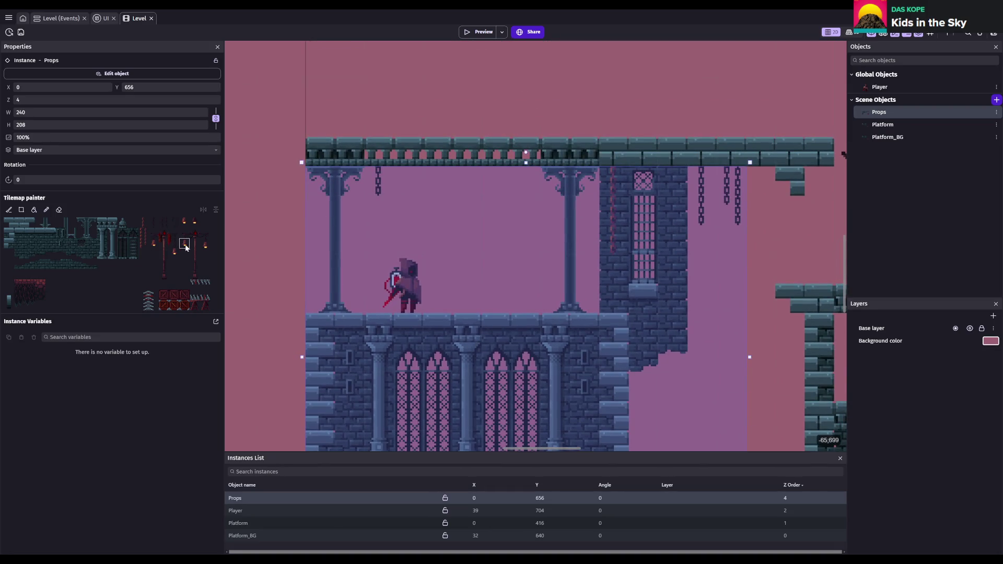
pyautogui.moveTo(184, 233); pyautogui.dragTo(207, 265)
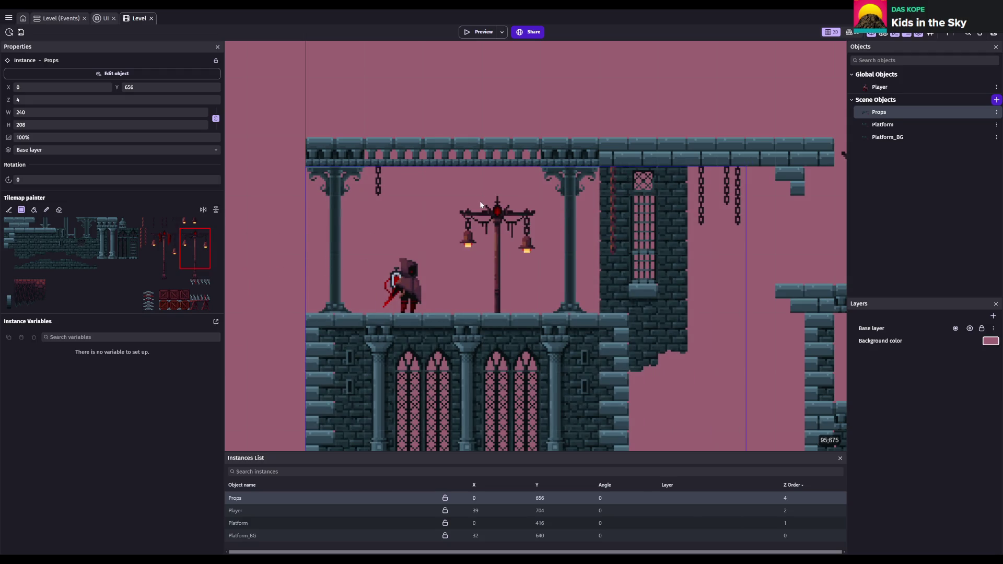
pyautogui.click(164, 274)
pyautogui.click(195, 274)
pyautogui.hotkey('ctrl', 's')
# - Reselect the full tall lamp-post tiles and open the tileset image in Aseprite
pyautogui.scroll(-3, 623, 305)
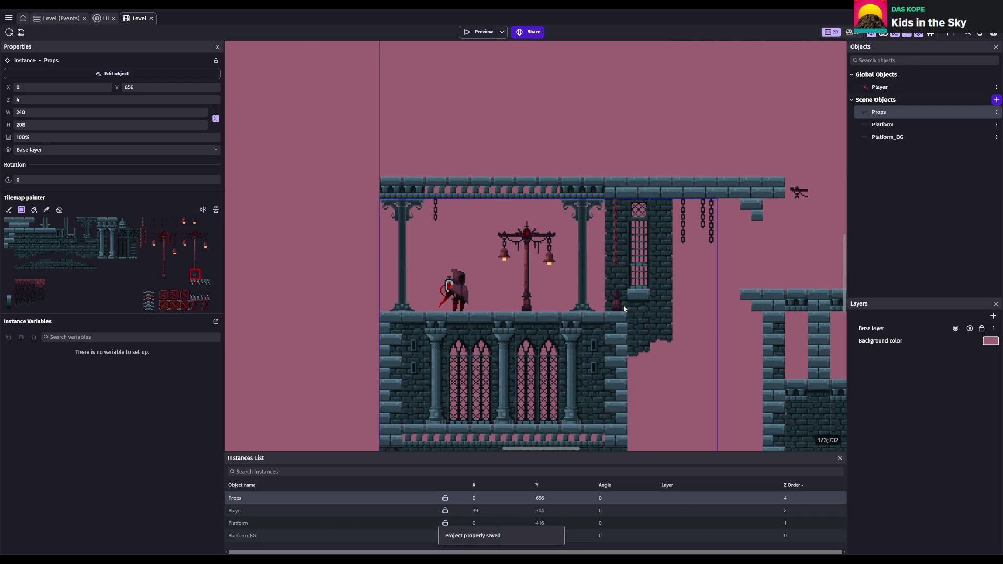
pyautogui.scroll(1, 580, 300)
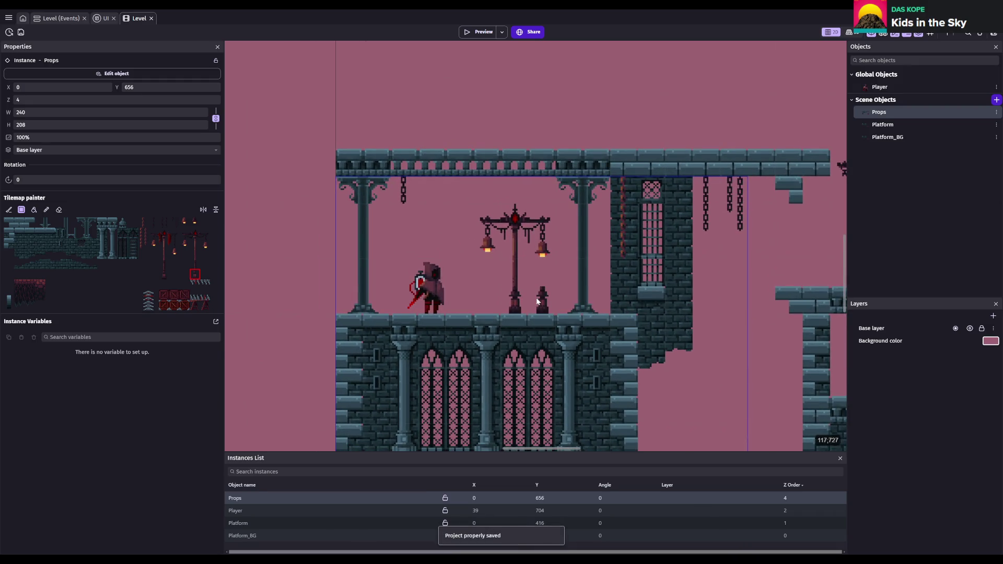
pyautogui.scroll(-3, 538, 301)
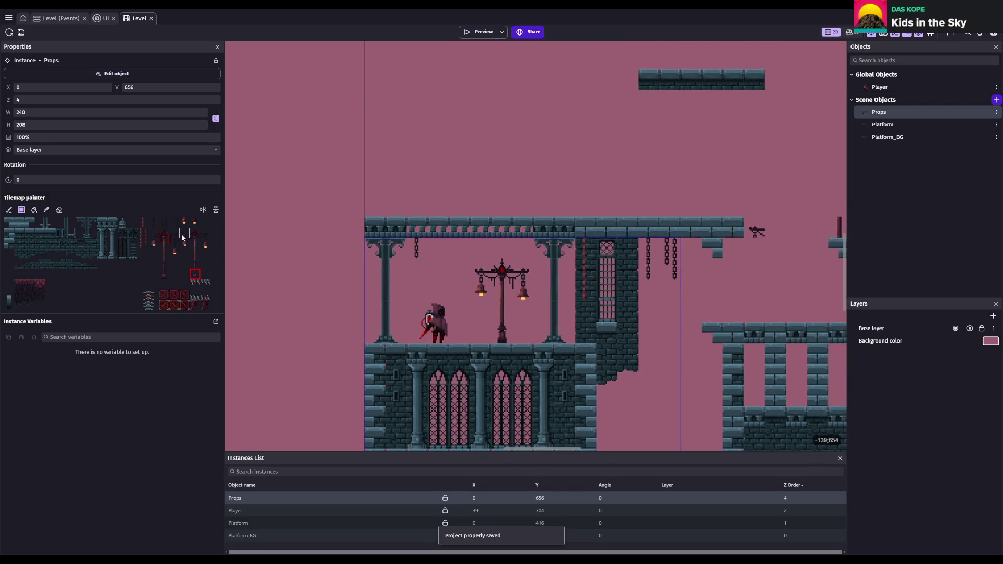
pyautogui.moveTo(184, 235); pyautogui.dragTo(195, 275)
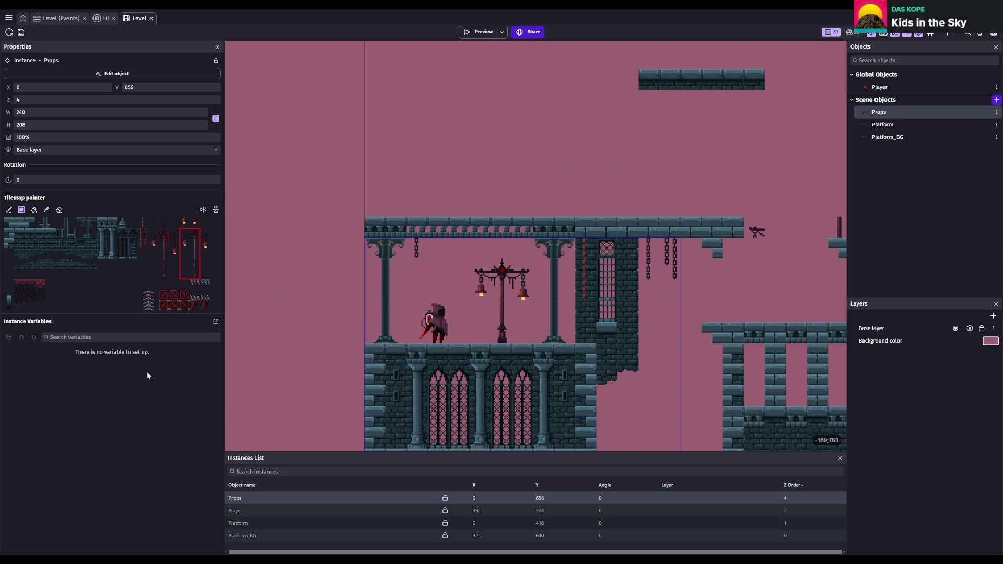
pyautogui.doubleClick(152, 269)
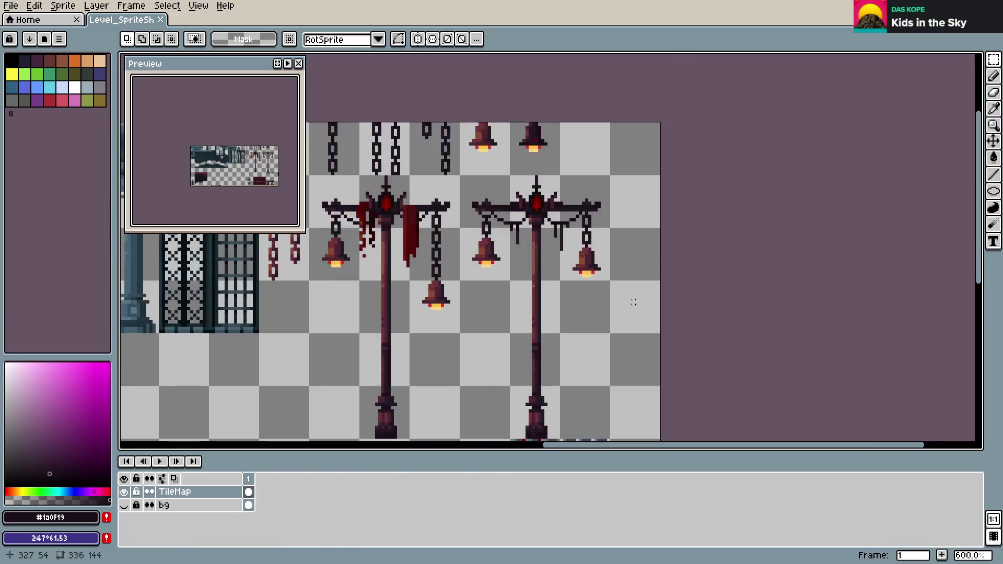
# - Add a dark drip under the left lamp's crossbar and save the sprite sheet
pyautogui.scroll(3, 633, 299)
pyautogui.scroll(-2, 632, 298)
pyautogui.scroll(1, 642, 303)
pyautogui.moveTo(672, 307); pyautogui.dragTo(656, 309)
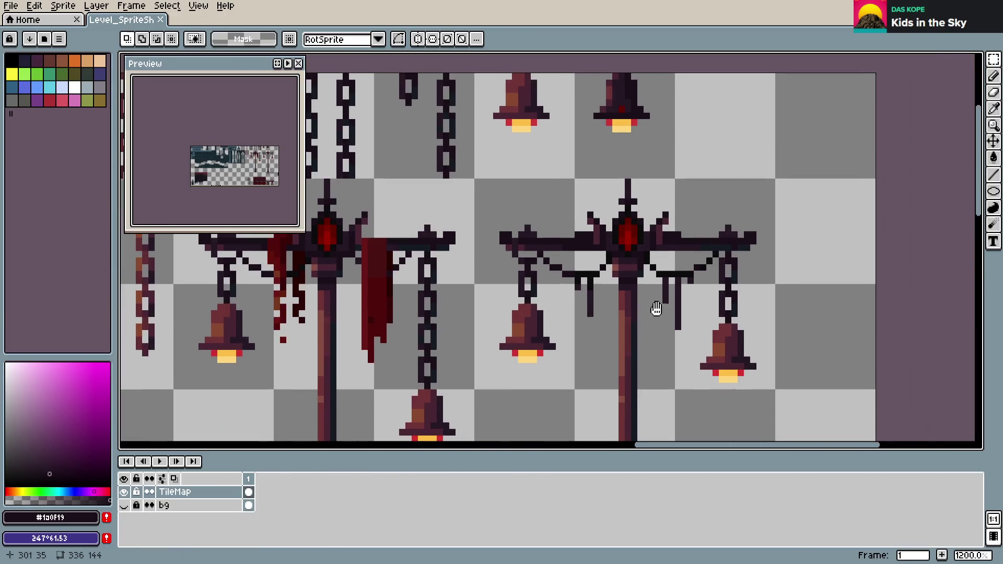
pyautogui.scroll(1, 656, 309)
pyautogui.scroll(-1, 535, 278)
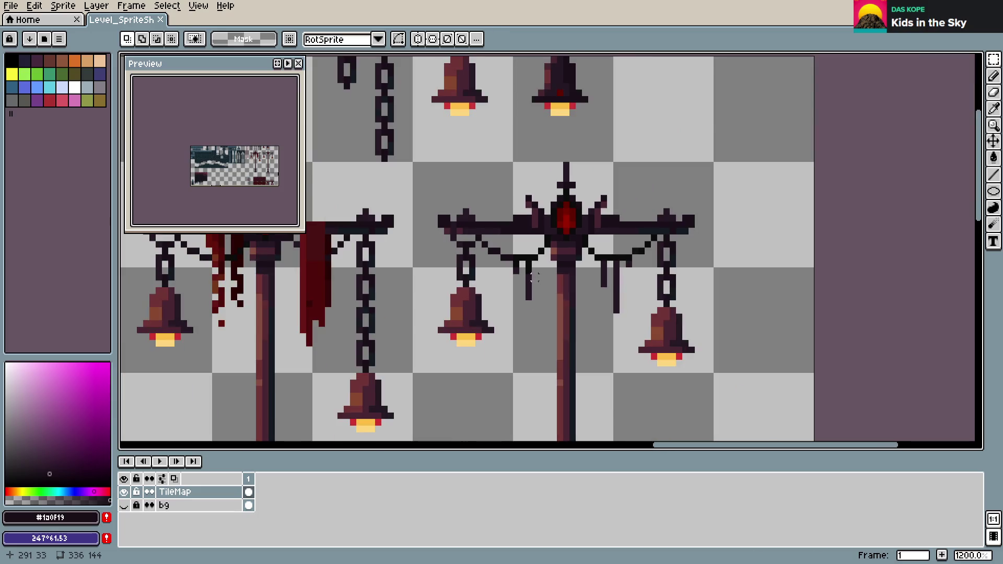
pyautogui.scroll(1, 535, 278)
pyautogui.press('b')
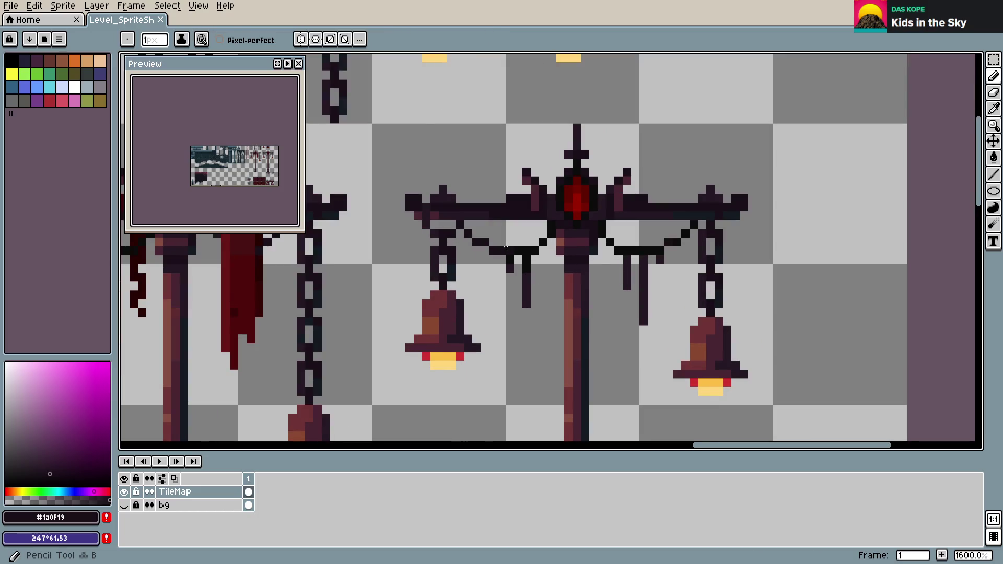
pyautogui.moveTo(501, 243); pyautogui.dragTo(502, 223)
pyautogui.press('e')
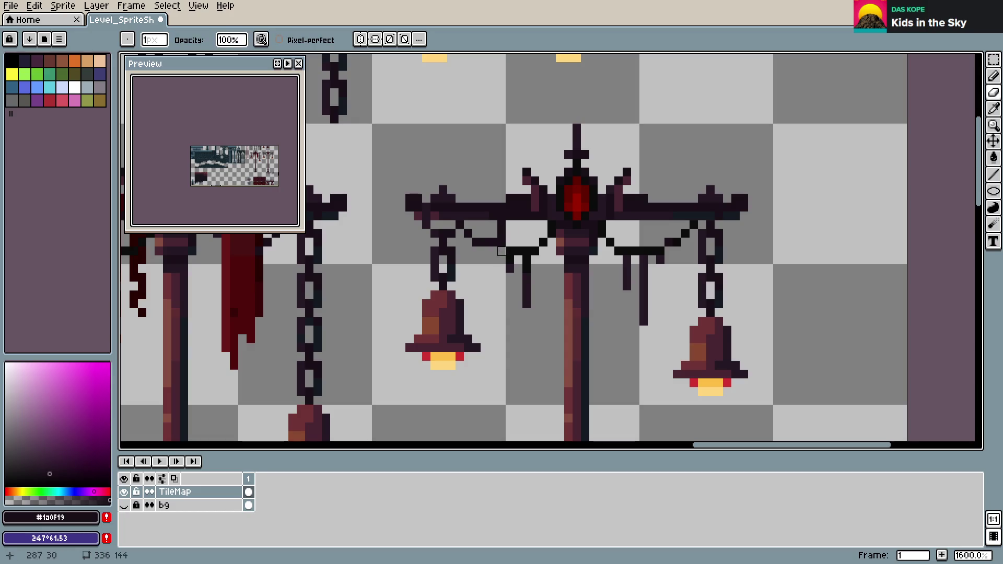
pyautogui.press('b')
pyautogui.hotkey('ctrl', 's')
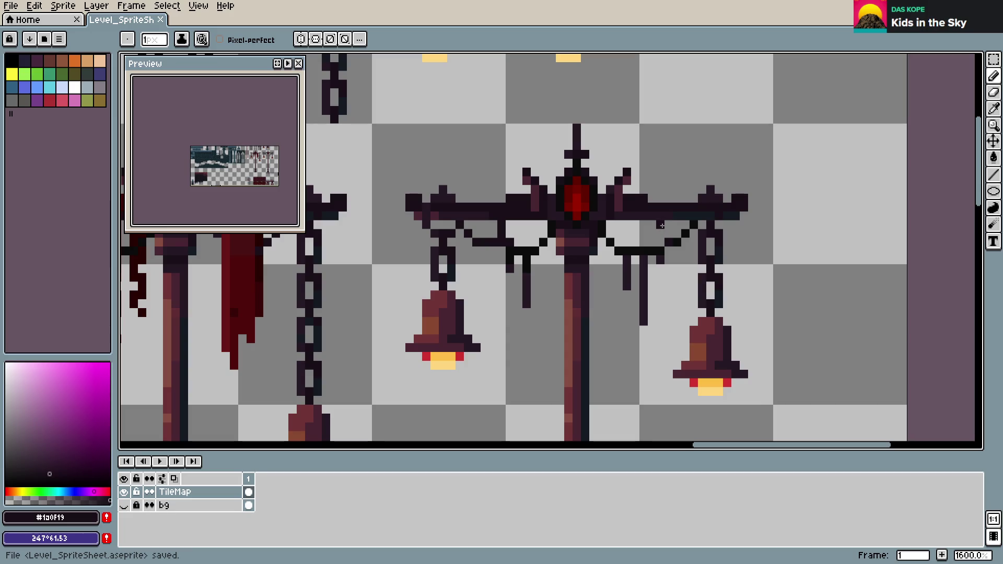
# - Add a matching right drip, erase stray pixels by the right bell, and redraw its chain line
pyautogui.moveTo(644, 249); pyautogui.dragTo(643, 220)
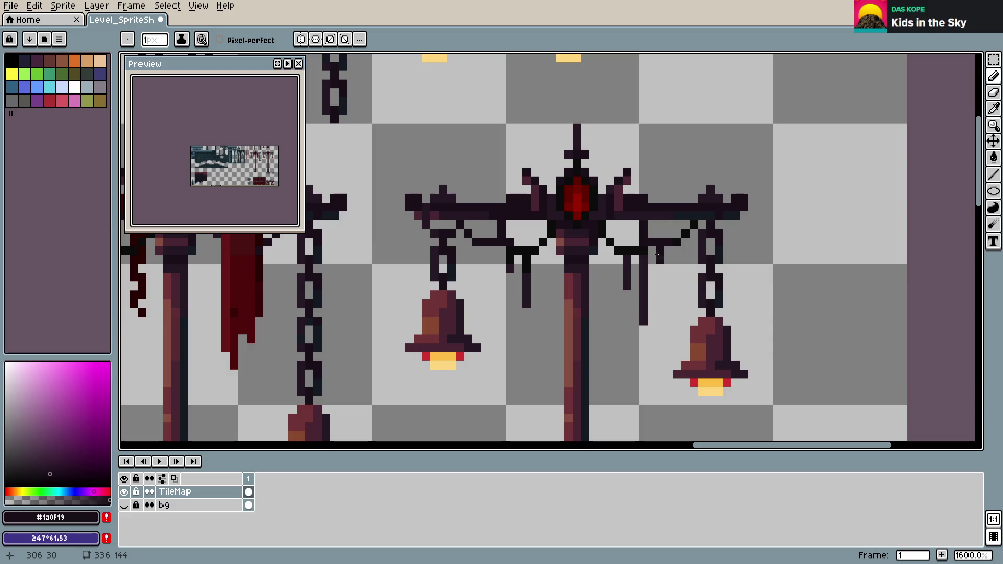
pyautogui.press('e')
pyautogui.moveTo(656, 257); pyautogui.dragTo(643, 322)
pyautogui.press('b')
pyautogui.moveTo(660, 248); pyautogui.dragTo(660, 281)
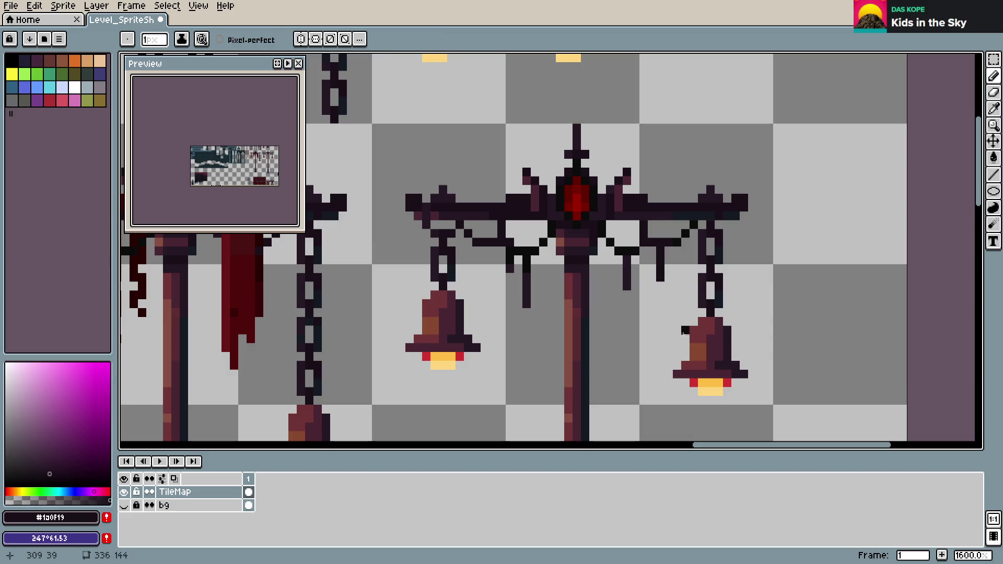
pyautogui.hotkey('ctrl', 's')
# - Export the updated tileset image and save the GDevelop project
pyautogui.scroll(-7, 684, 329)
pyautogui.scroll(-4, 684, 329)
pyautogui.scroll(4, 683, 324)
pyautogui.scroll(3, 683, 319)
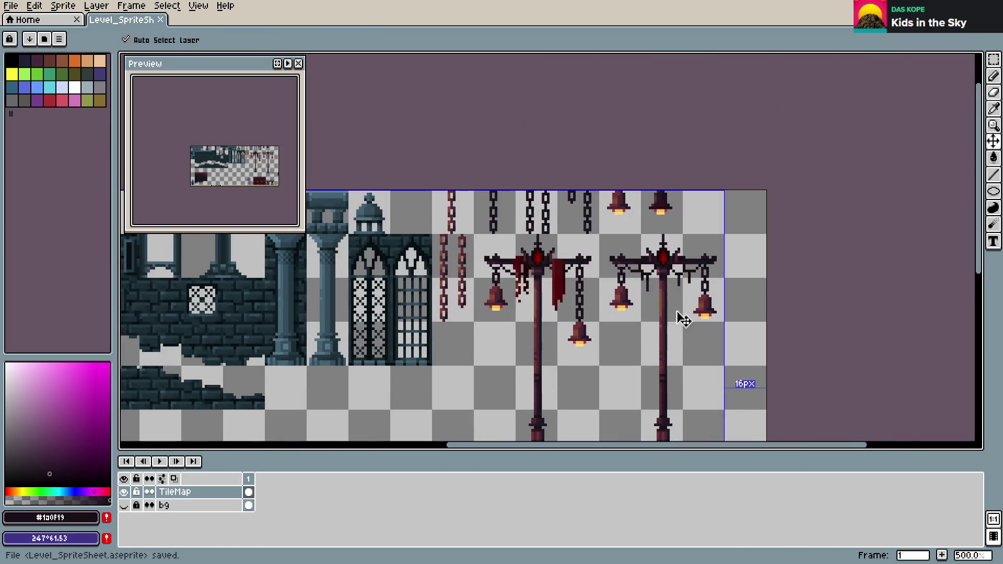
pyautogui.scroll(2, 671, 315)
pyautogui.scroll(1, 674, 305)
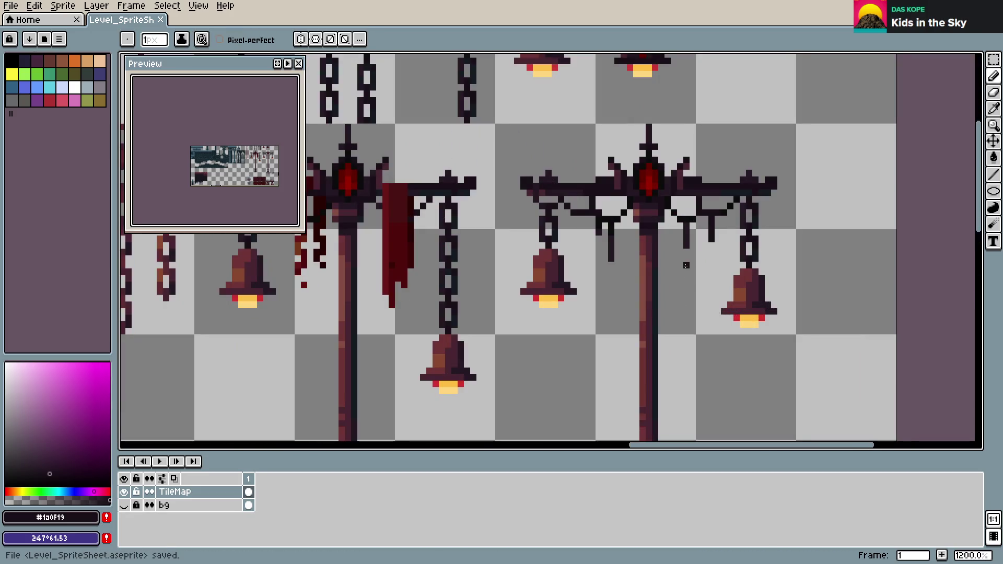
pyautogui.scroll(1, 255, 163)
pyautogui.scroll(1, 255, 163)
pyautogui.scroll(2, 255, 163)
pyautogui.scroll(2, 255, 163)
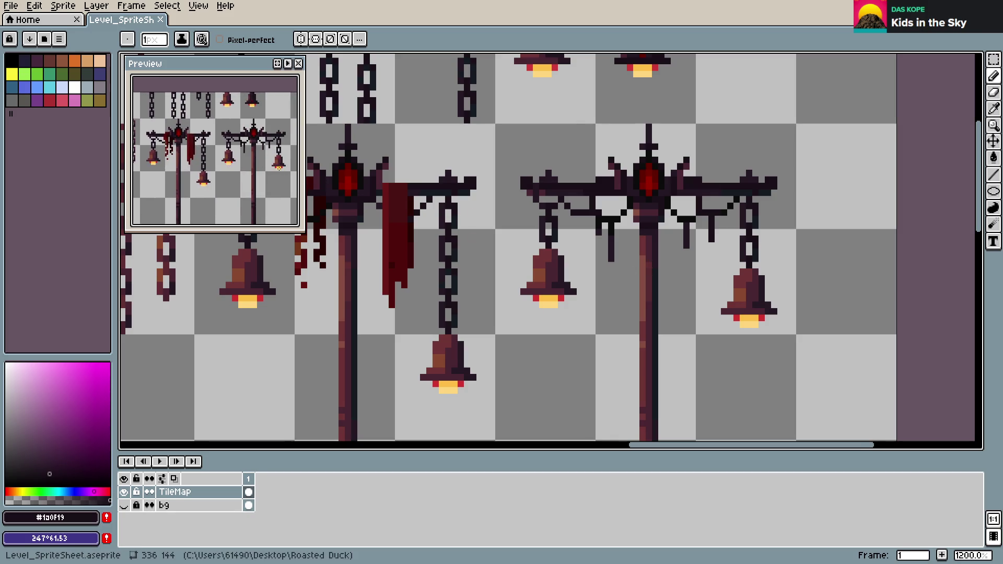
pyautogui.scroll(-4, 547, 182)
pyautogui.hotkey('ctrl', 'alt', 'shift', 's')
pyautogui.click(386, 210)
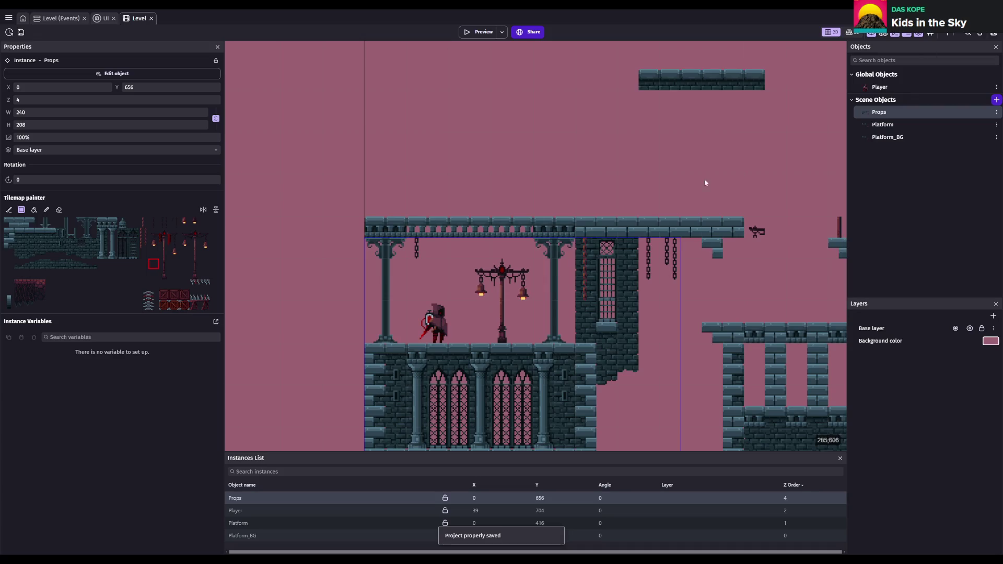
pyautogui.hotkey('ctrl', 's')
pyautogui.scroll(1, 598, 297)
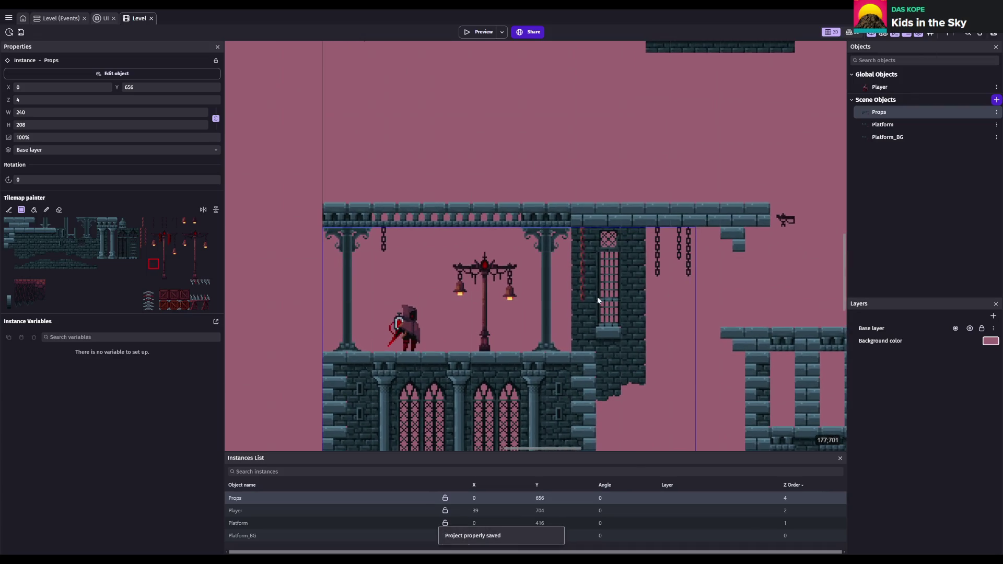
pyautogui.scroll(1, 596, 265)
pyautogui.scroll(1, 516, 271)
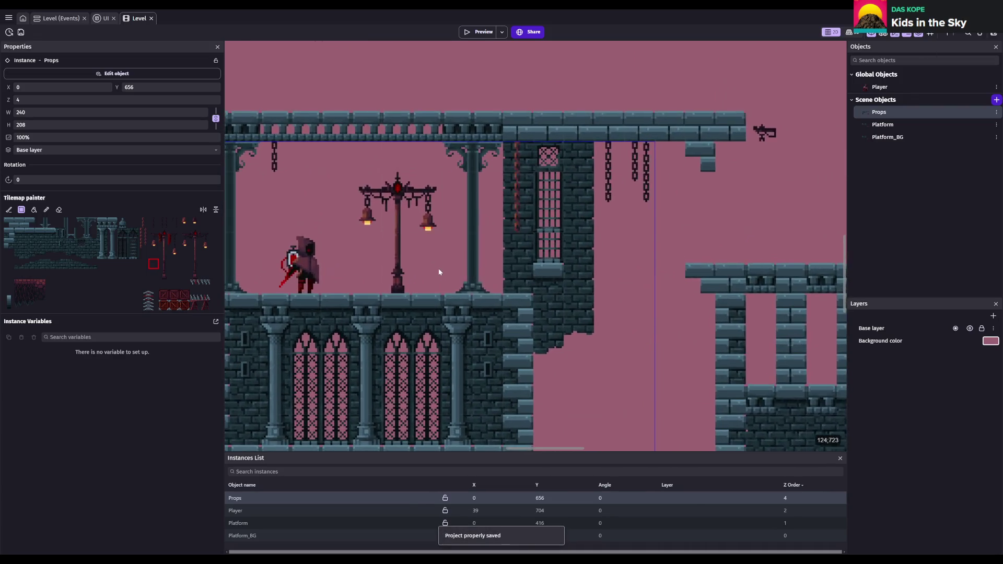
pyautogui.scroll(1, 528, 263)
pyautogui.scroll(1, 528, 263)
pyautogui.hotkey('ctrl', 's')
pyautogui.moveTo(191, 239); pyautogui.dragTo(195, 276)
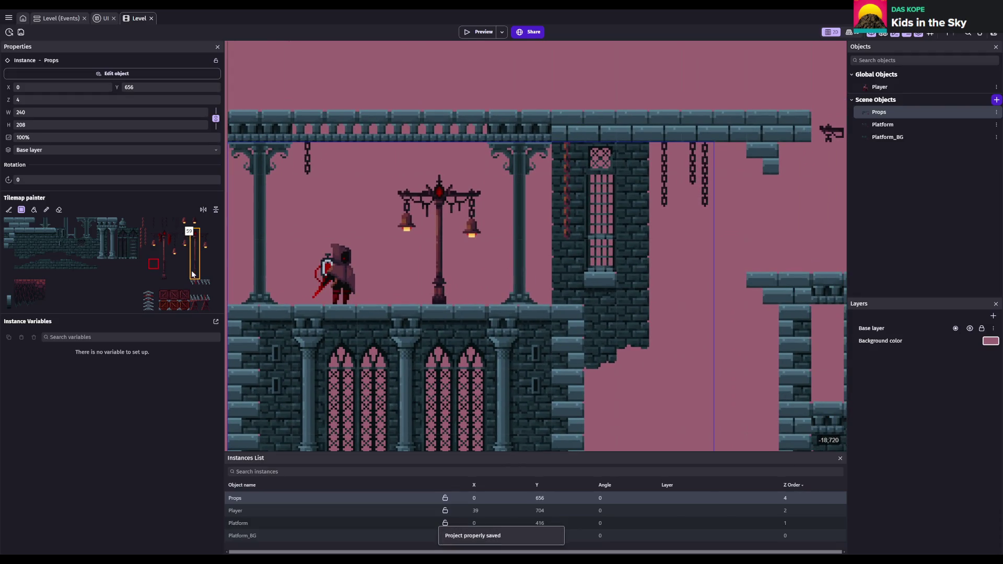
pyautogui.scroll(-1, 504, 299)
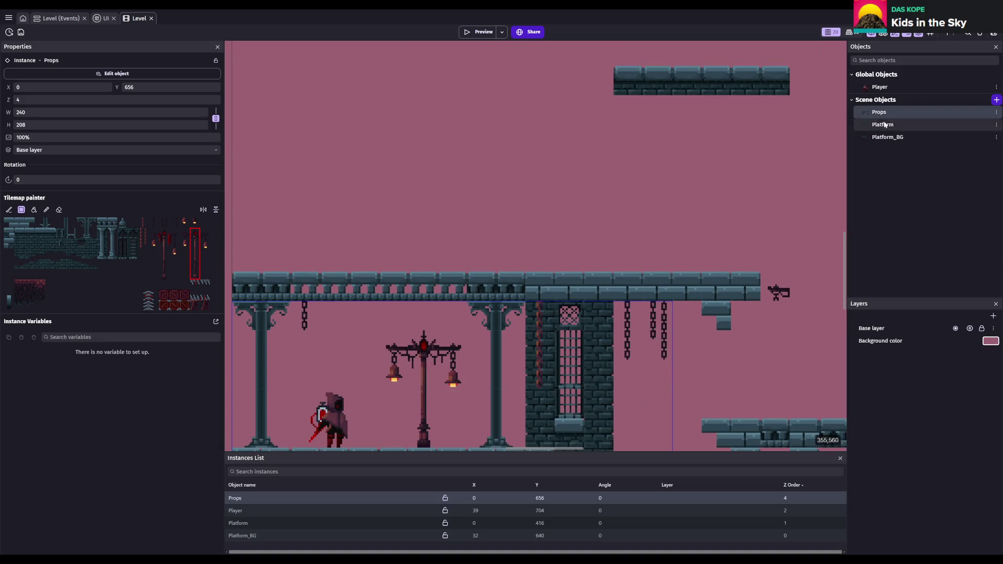
pyautogui.click(879, 112)
pyautogui.hotkey('ctrl', 's')
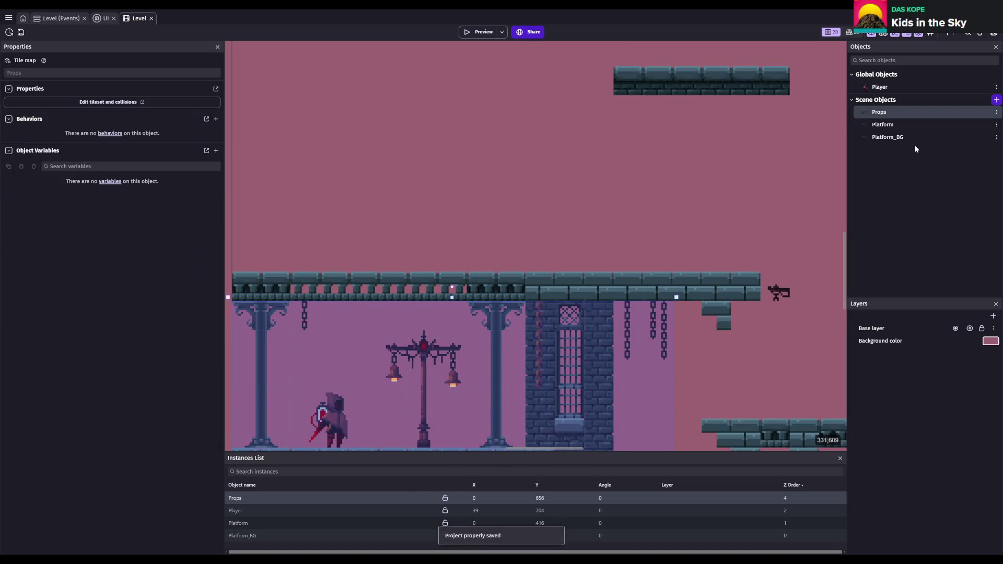
pyautogui.click(243, 501)
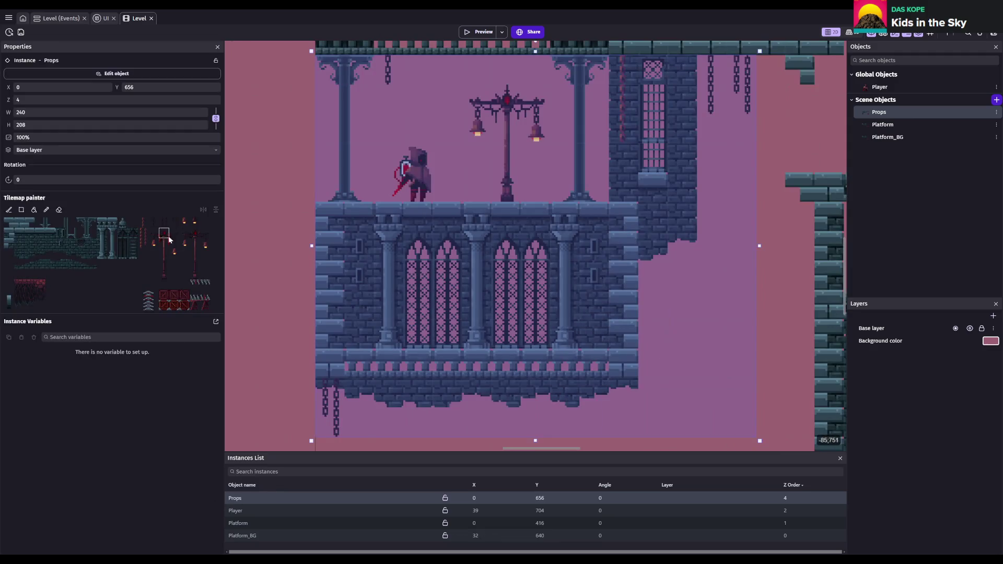
pyautogui.scroll(2, 468, 254)
pyautogui.scroll(3, 467, 254)
pyautogui.click(526, 202)
pyautogui.hotkey('ctrl', 'z')
pyautogui.hotkey('ctrl', 's')
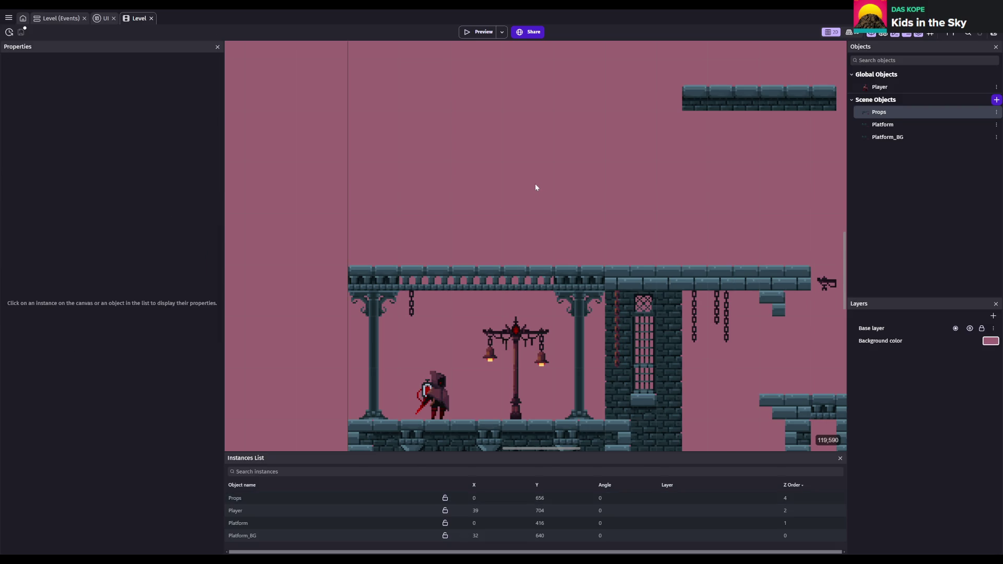
# - Close and reopen the Level scene so the refreshed tiles load
pyautogui.click(152, 18)
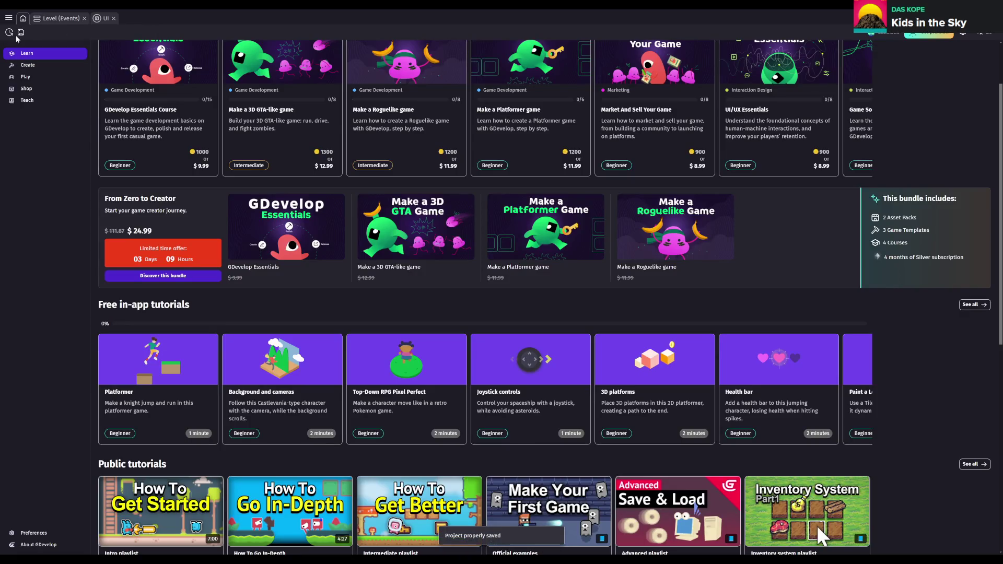
pyautogui.hotkey('ctrl', 'alt', 'e')
pyautogui.click(34, 149)
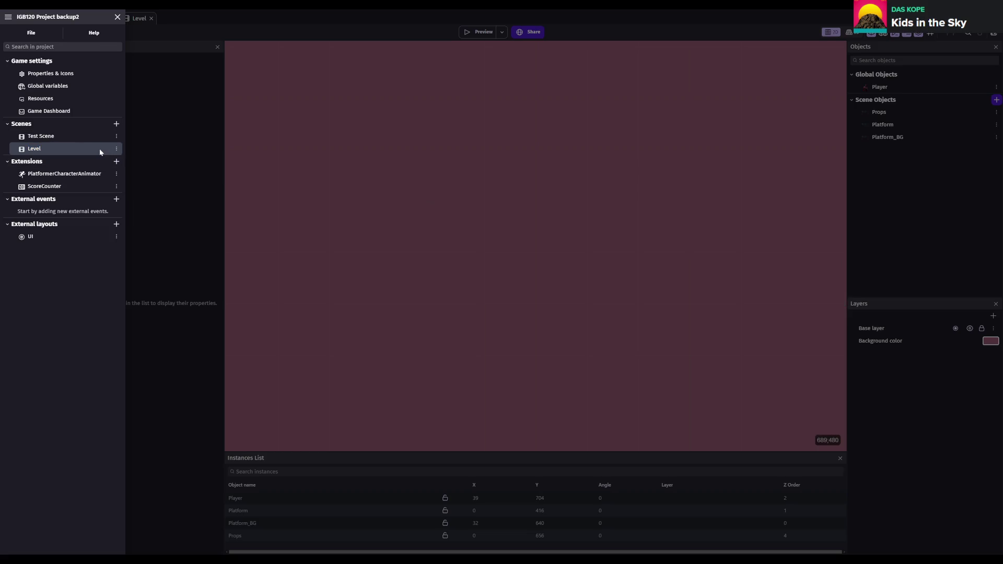
pyautogui.click(424, 189)
# - Select the Props tilemap, save, and paint the refreshed lamp post into the level
pyautogui.click(237, 512)
pyautogui.scroll(2, 500, 304)
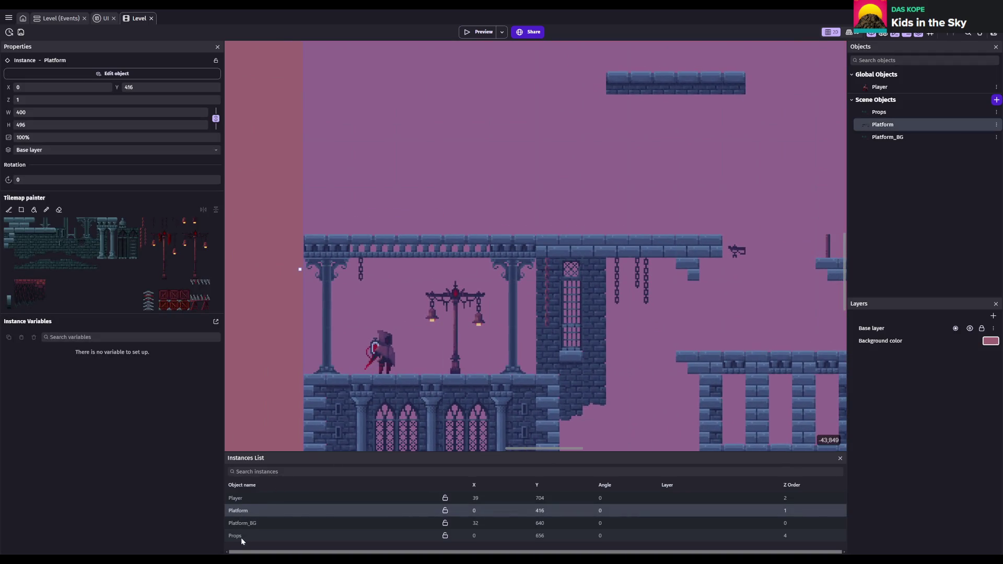
pyautogui.click(242, 532)
pyautogui.click(785, 487)
pyautogui.hotkey('ctrl', 's')
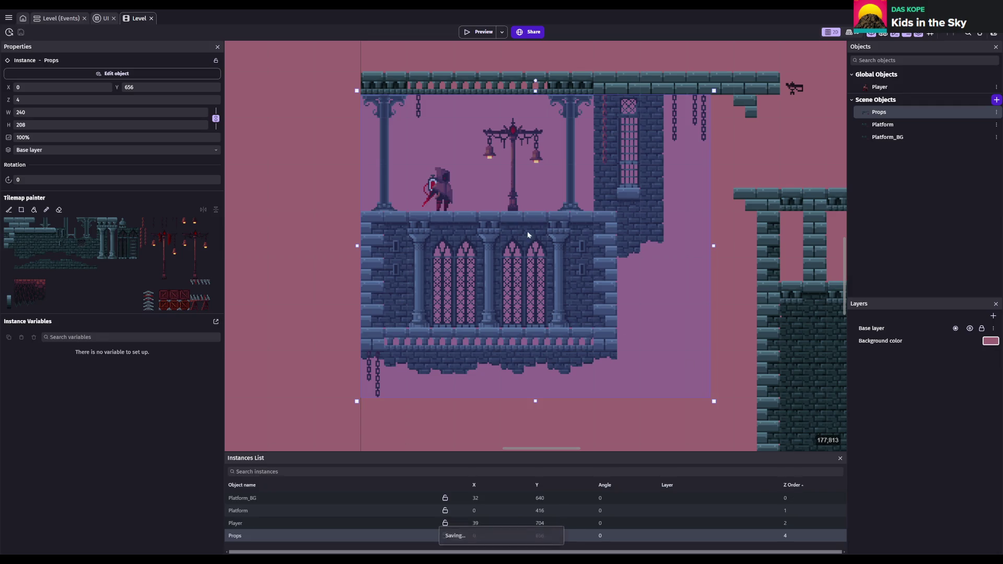
pyautogui.scroll(5, 336, 267)
pyautogui.scroll(1, 335, 267)
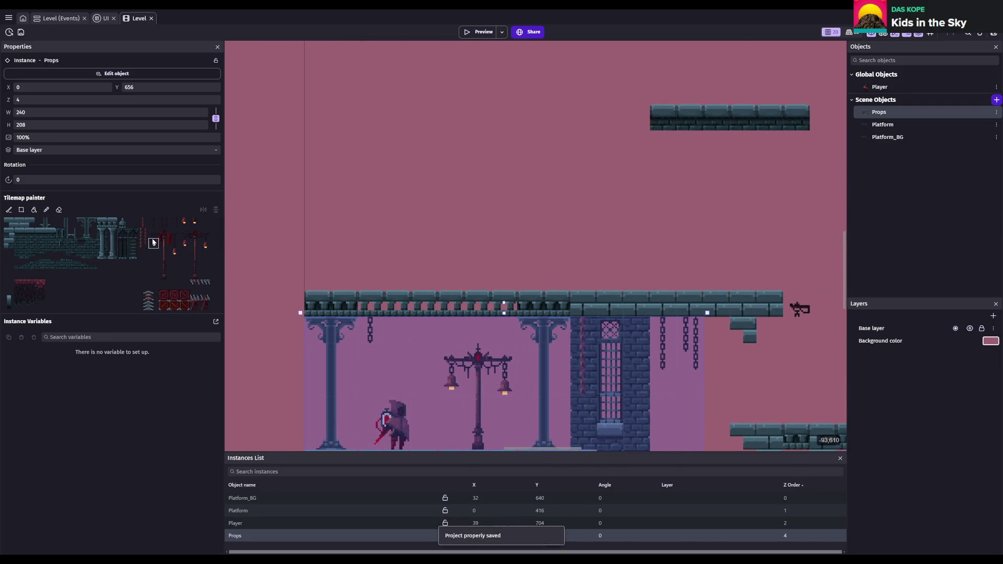
pyautogui.click(189, 257)
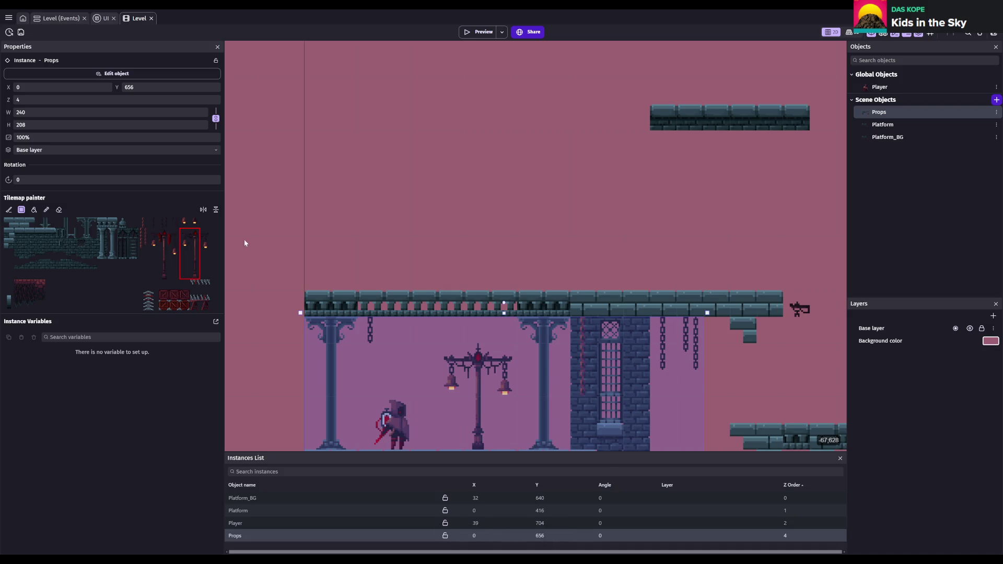
pyautogui.click(585, 163)
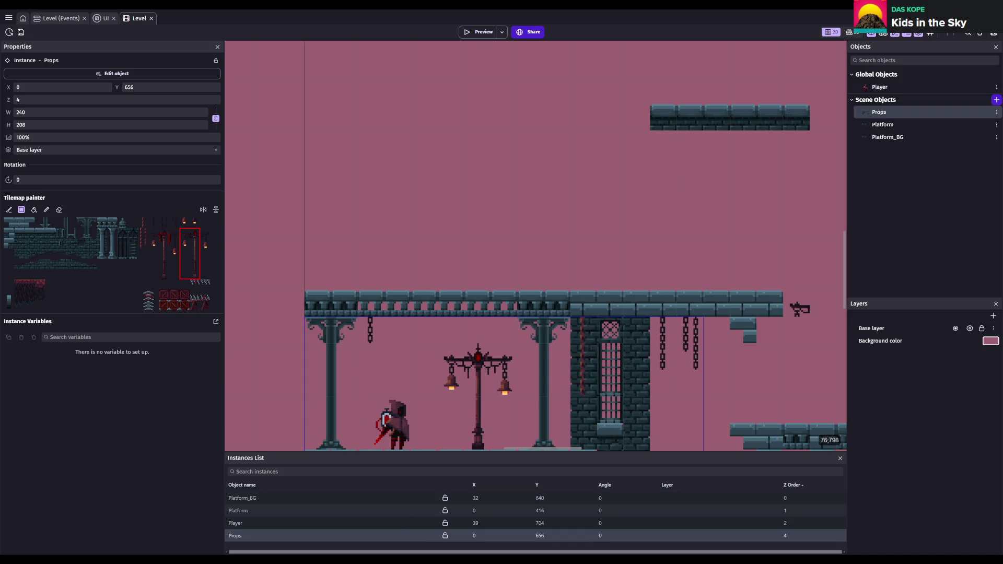
# - Export Level_SpriteSheet.png again from Aseprite
pyautogui.hotkey('alt', 'Tab')
pyautogui.hotkey('ctrl', 'alt', 'shift', 's')
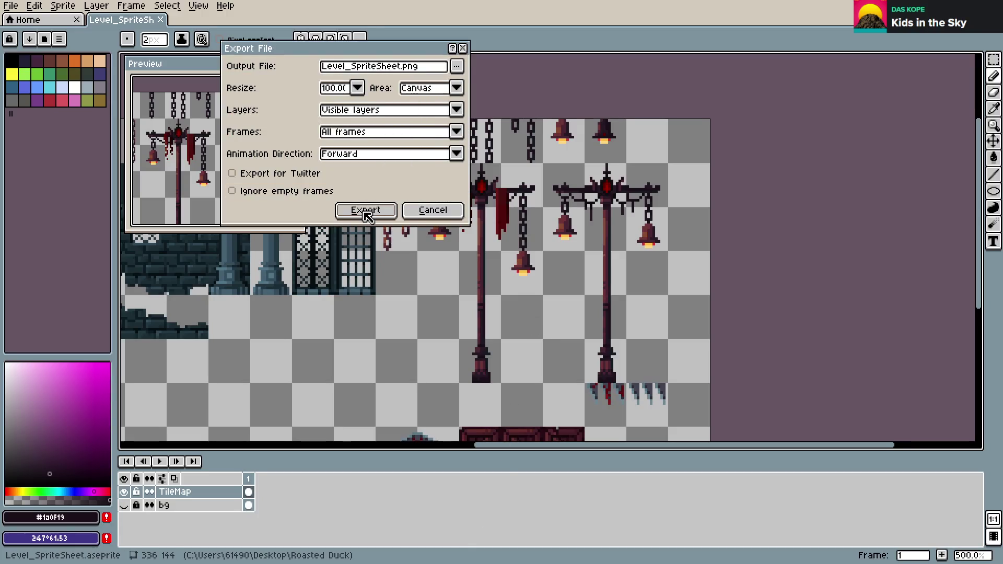
pyautogui.click(366, 210)
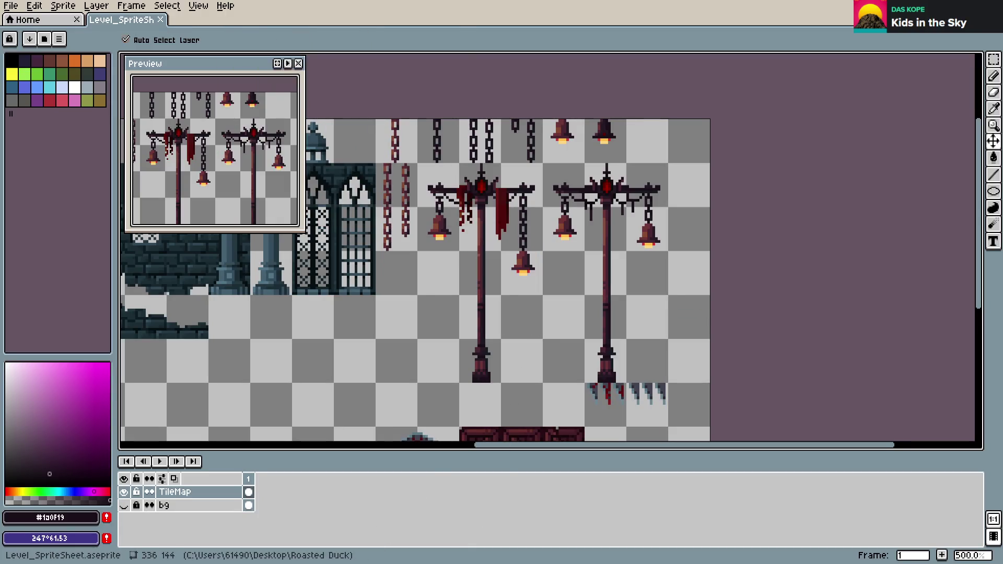